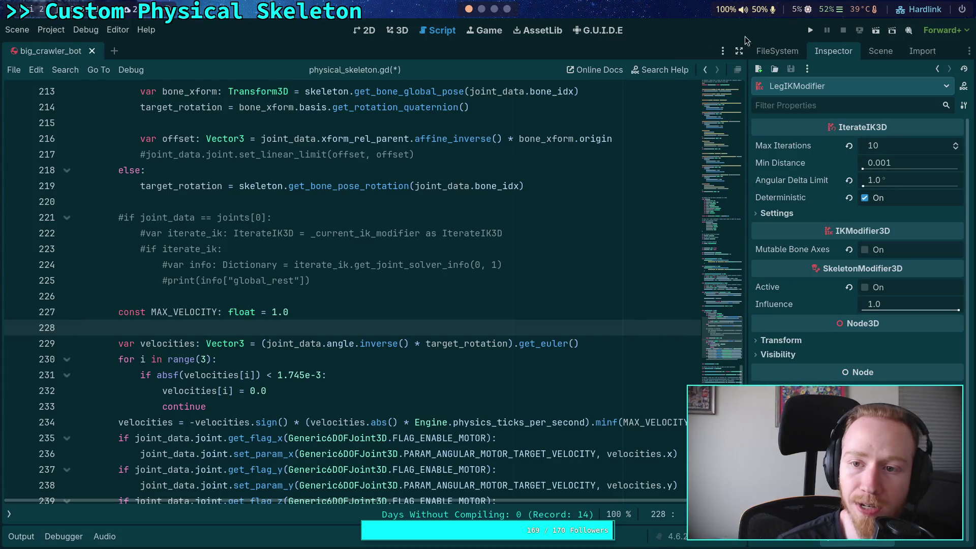
# Step: Hide the Inspector and FileSystem docks so physical_skeleton.gd spans the full editor width
pyautogui.click(729, 52)
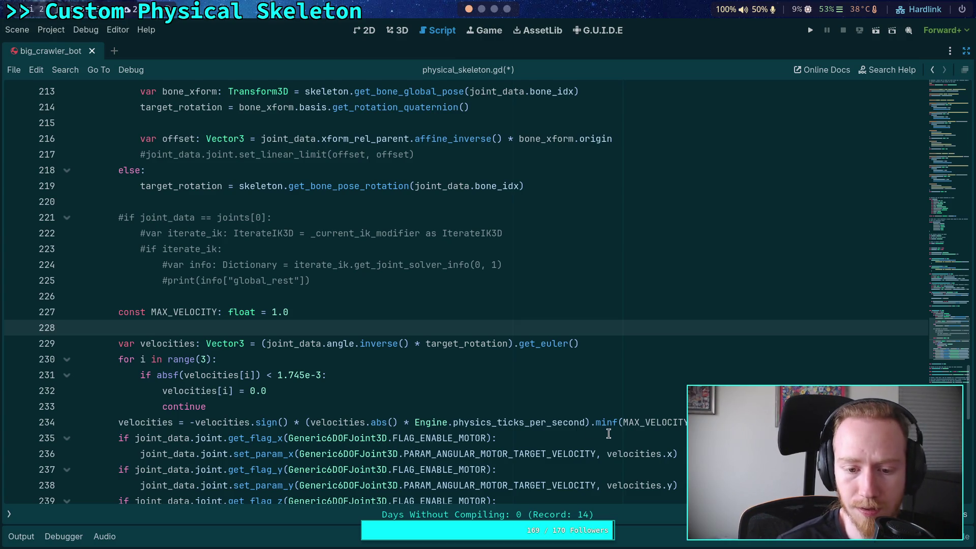
pyautogui.click(653, 431)
# Step: Retype minf on line 234 and delete its existing MAX_VELOCITY argument
pyautogui.doubleClick(652, 423)
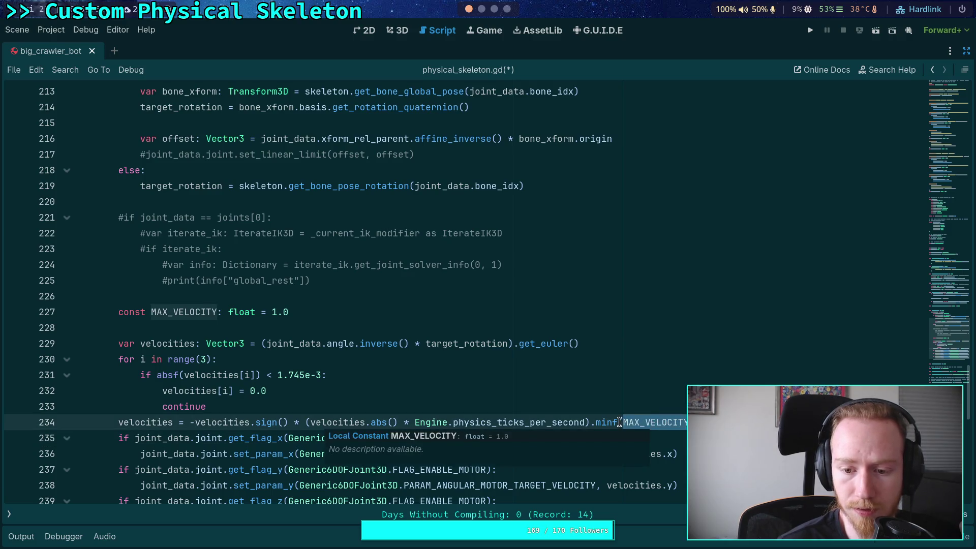
pyautogui.click(620, 423)
pyautogui.press('BackSpace')
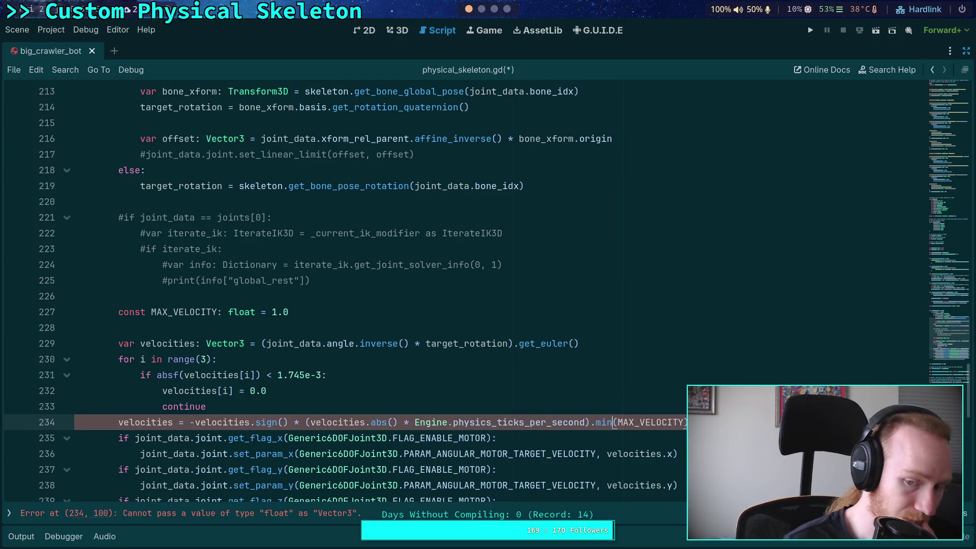
pyautogui.write('y')
pyautogui.press('BackSpace')
pyautogui.write('f')
pyautogui.press('Right')
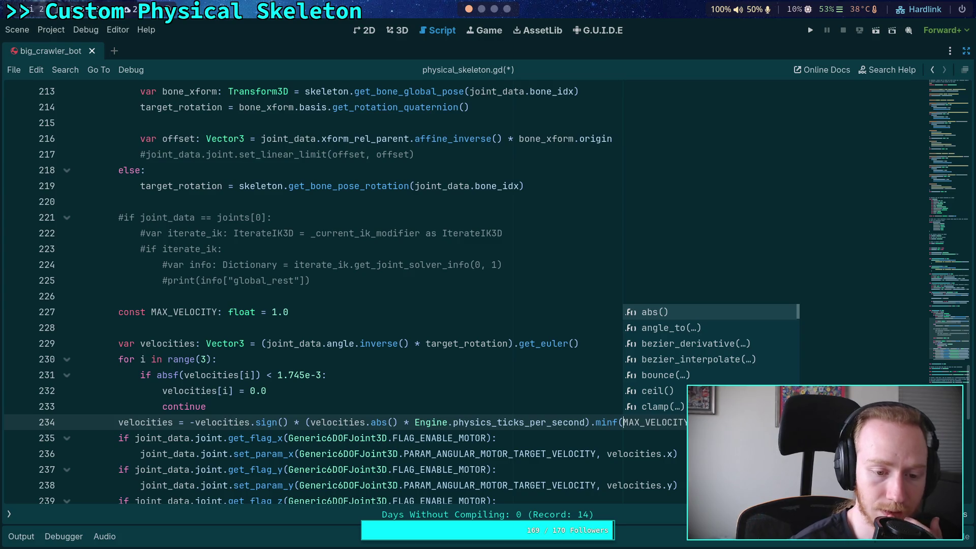
pyautogui.press('Delete')
pyautogui.press('Delete')
pyautogui.press('Delete')
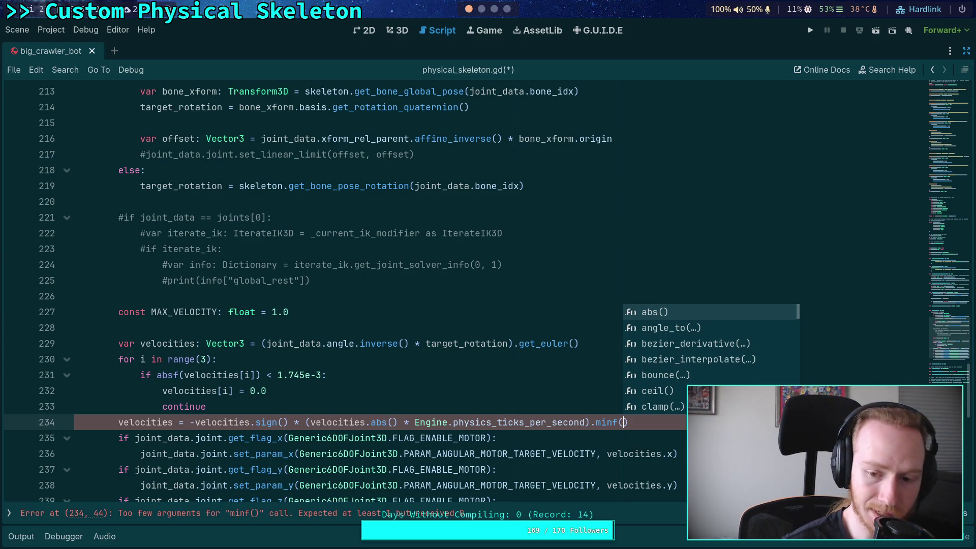
# Step: Enter MAX_VELOCITY / joint_data.<suggested member> as the minf argument using autocomplete
pyautogui.write('MAX')
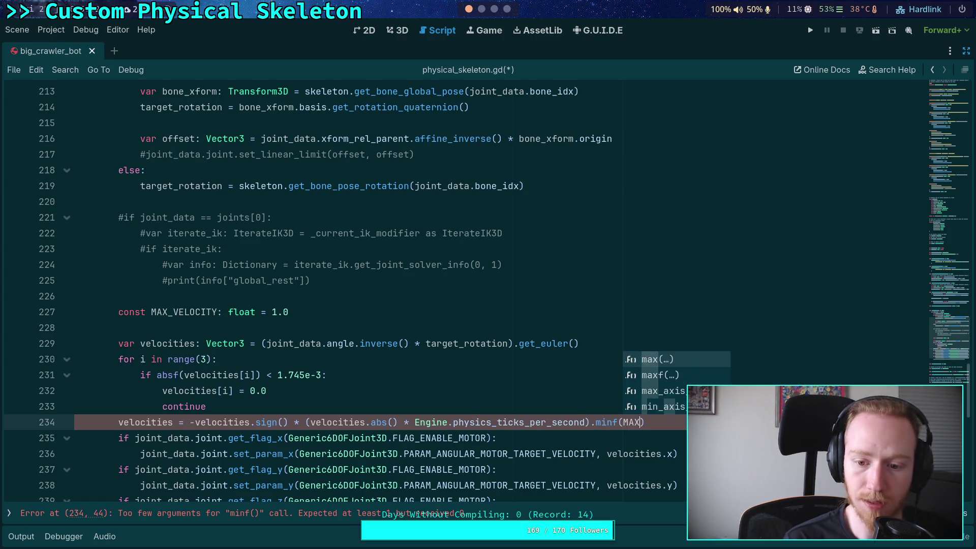
pyautogui.press('Return')
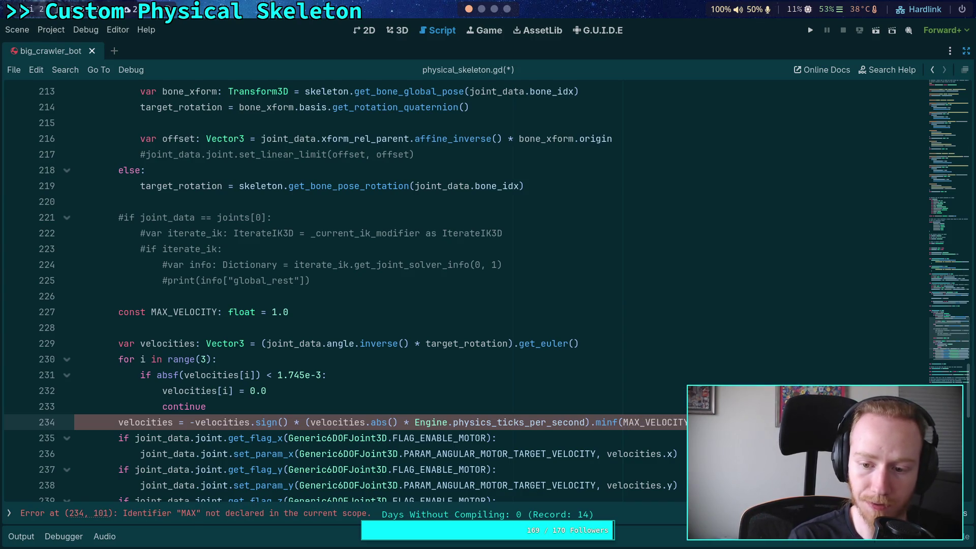
pyautogui.write('/ ')
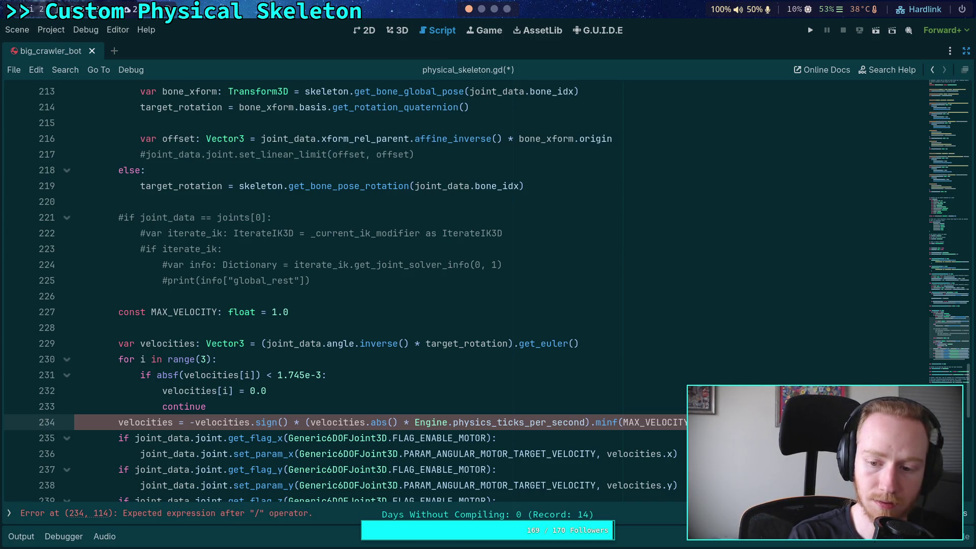
pyautogui.write('joint_data.bo')
pyautogui.press('Return')
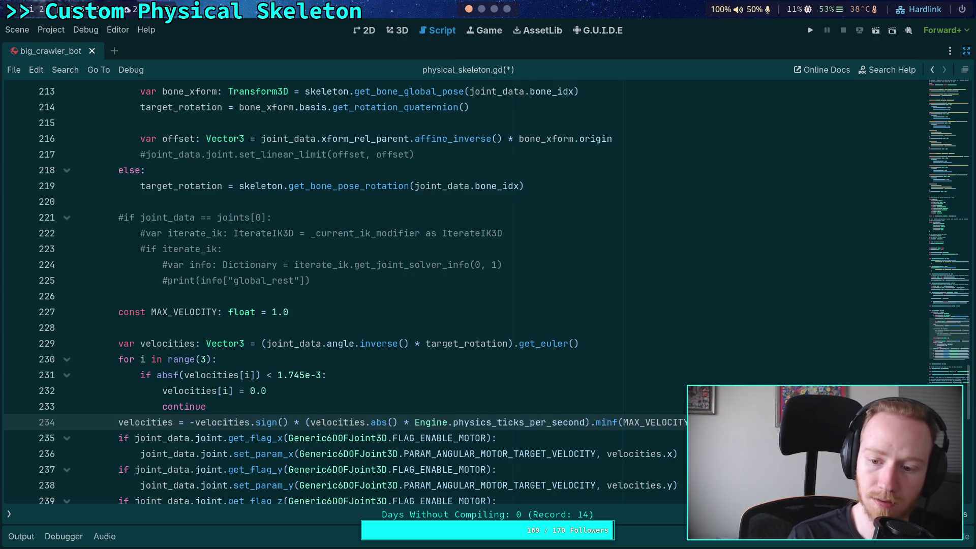
pyautogui.click(678, 422)
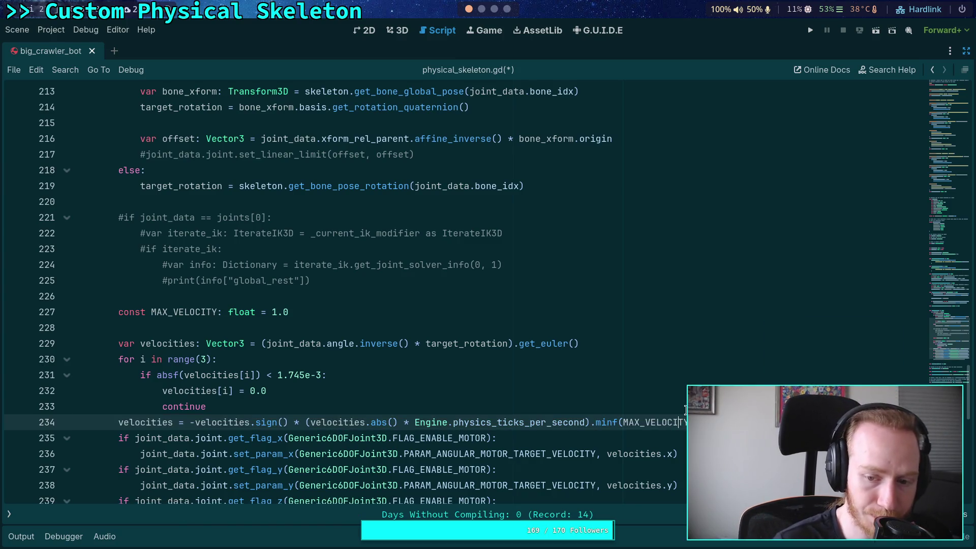
pyautogui.doubleClick(668, 421)
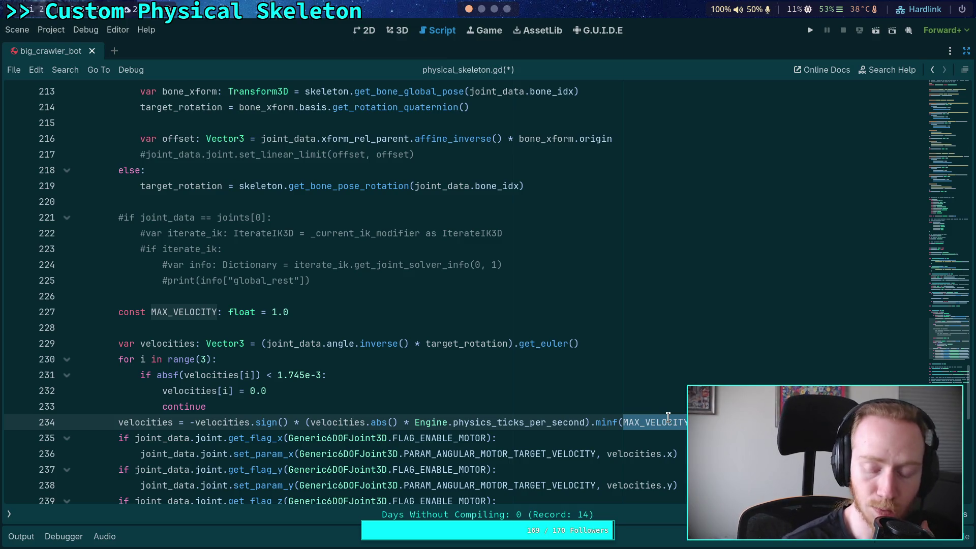
pyautogui.click(668, 421)
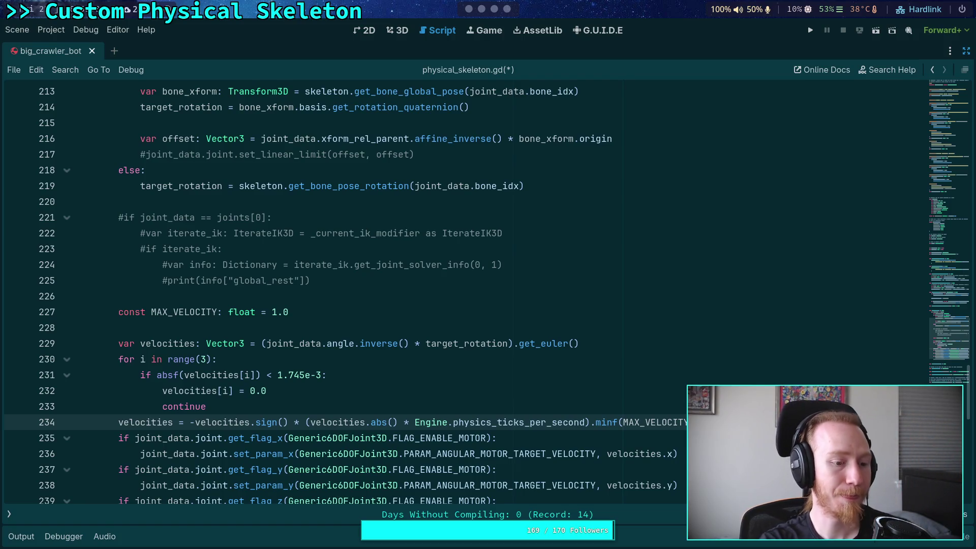
# Step: Glance at the GitHub issue in the browser, then bring up the Crawler Bot note in Obsidian
pyautogui.click(507, 9)
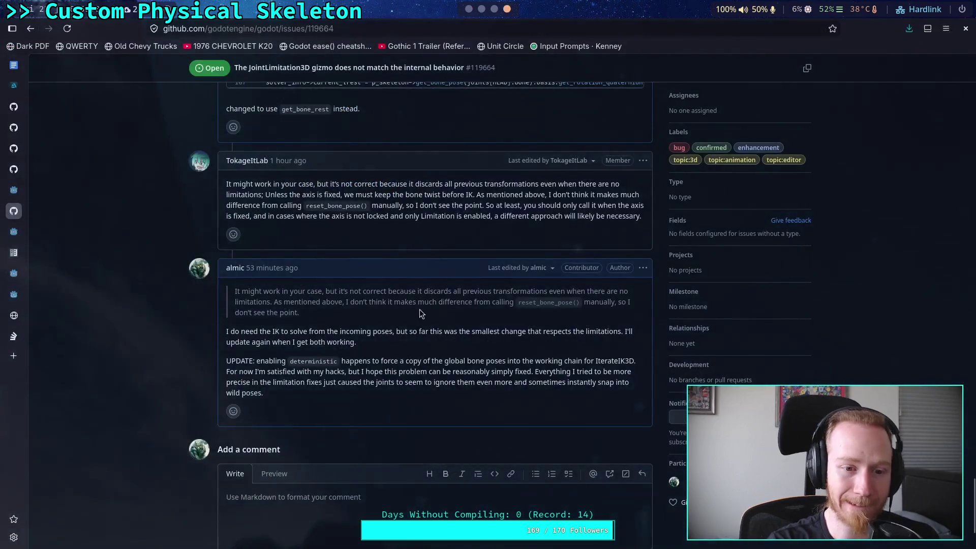
pyautogui.click(495, 9)
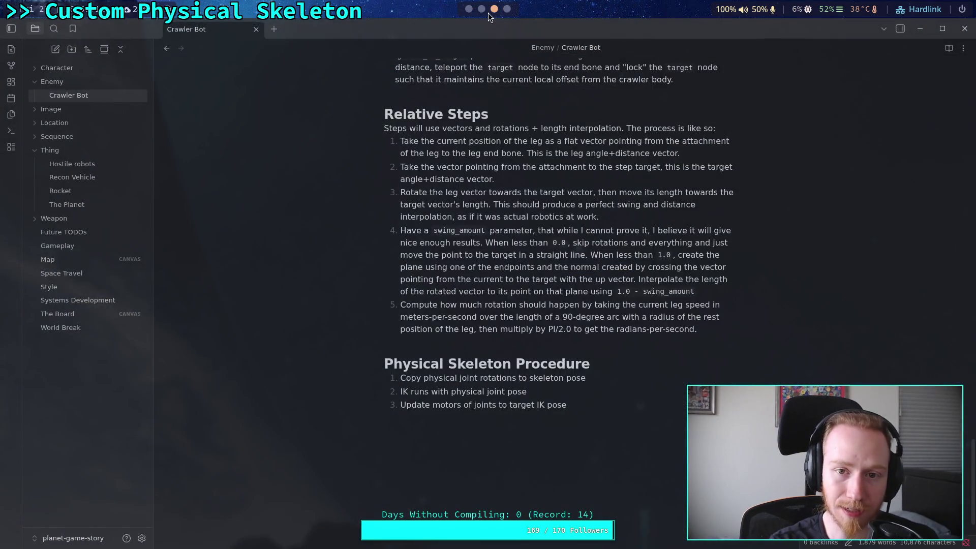
# Step: Switch to the terminal workspace running the Python REPL
pyautogui.press('super+2')
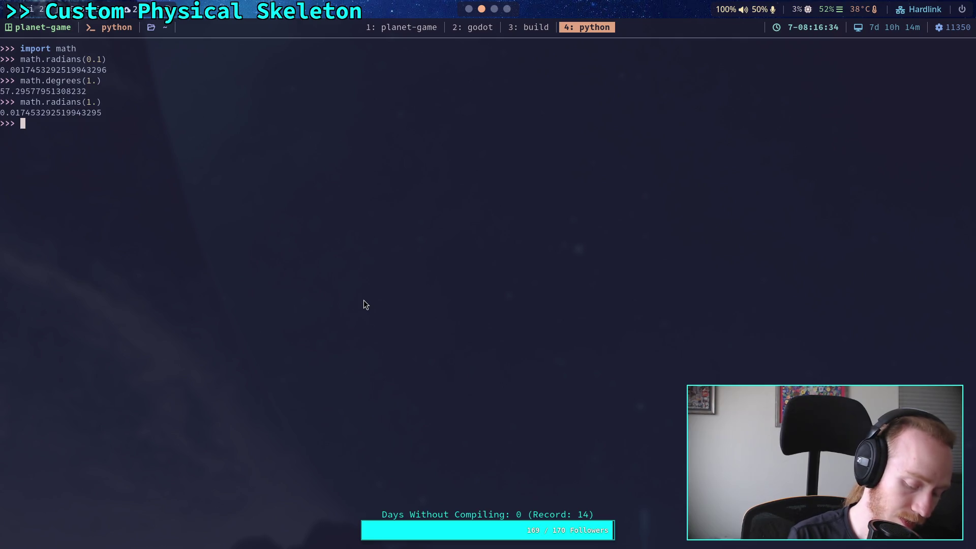
# Step: Evaluate 2 * math.pi * 1 (6.283185307179586) and begin typing 2.0 / (math.pi * 2.0)
pyautogui.write('2 * math.pi * 1')
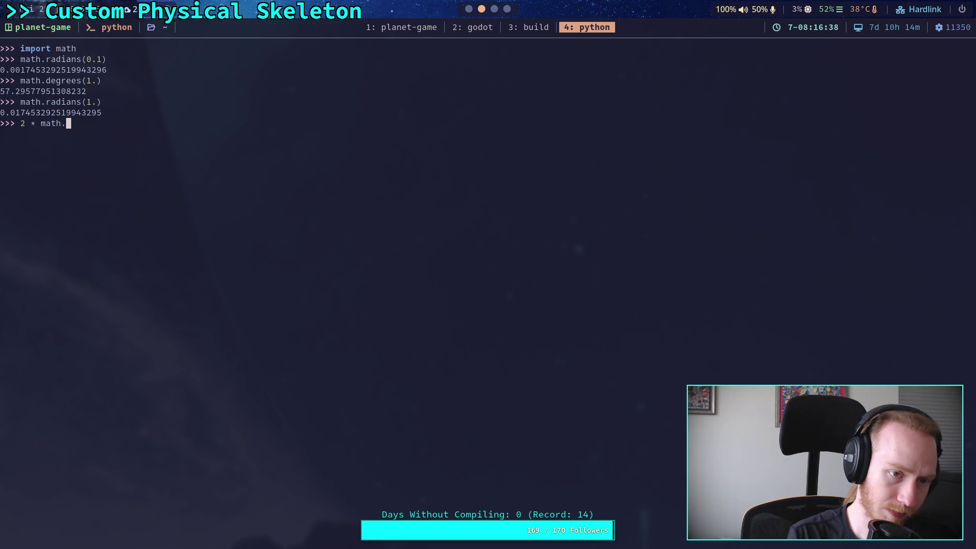
pyautogui.press('Return')
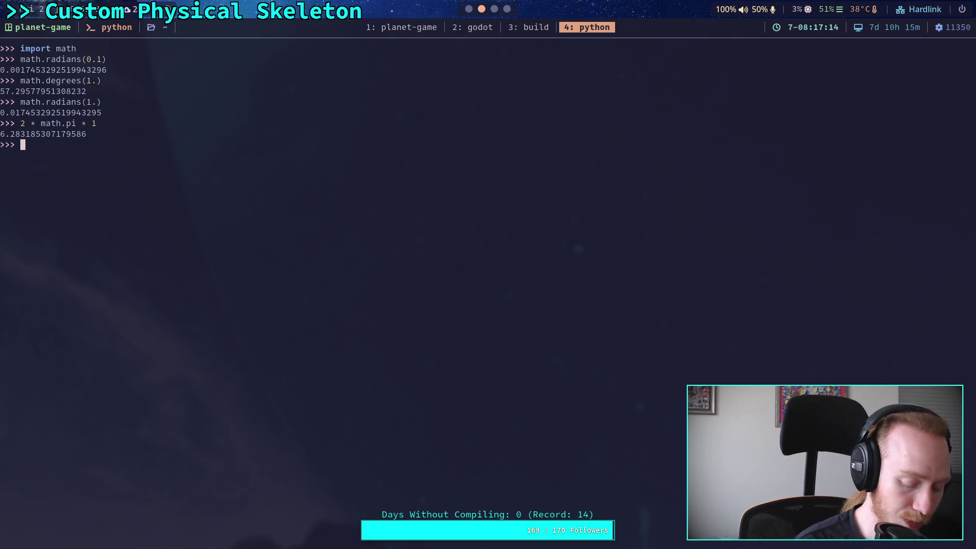
pyautogui.write('2.0 ')
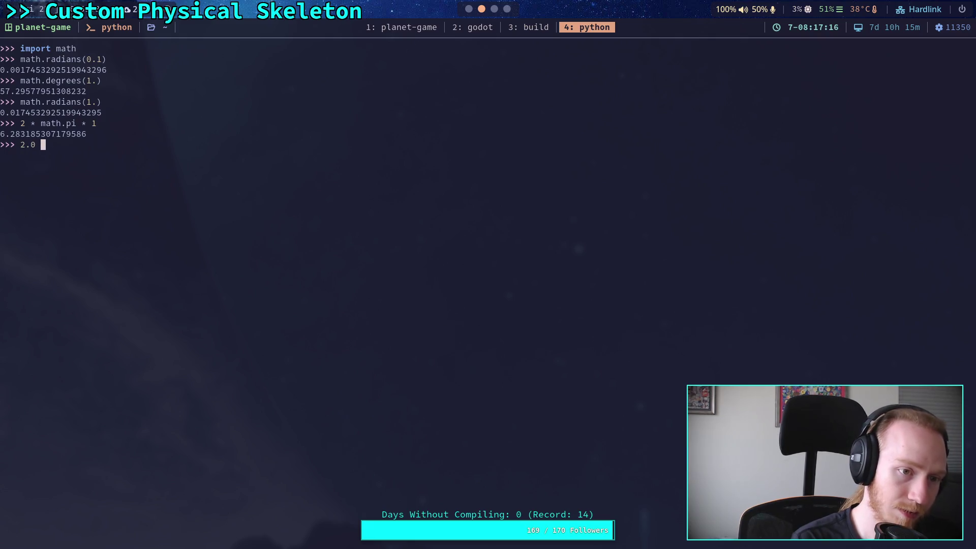
pyautogui.write('/ (mat')
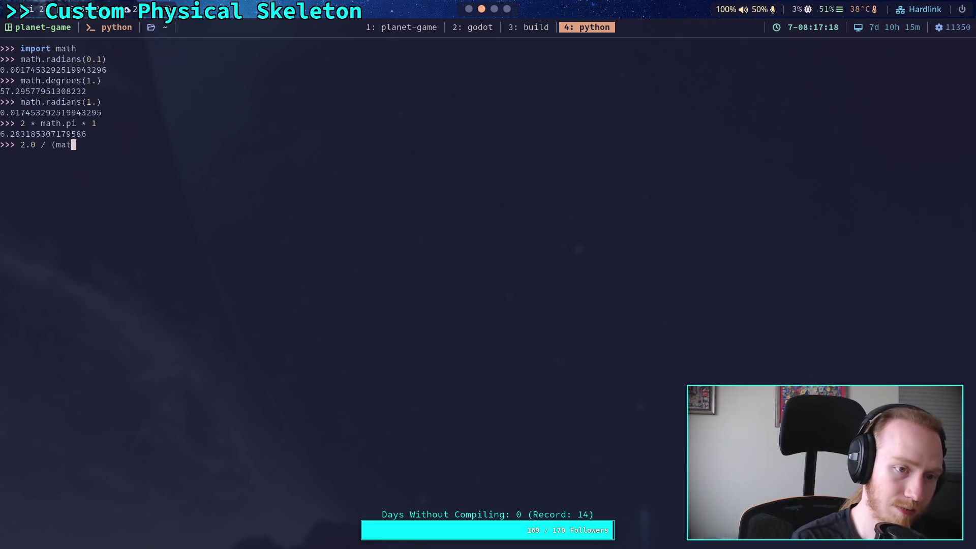
pyautogui.write('h.pi * 2.0)')
# Step: Compute 2.0/(2π) = 0.3183 and 6.0/(2π) = 0.9549, then type 1 = r * a
pyautogui.press('Return')
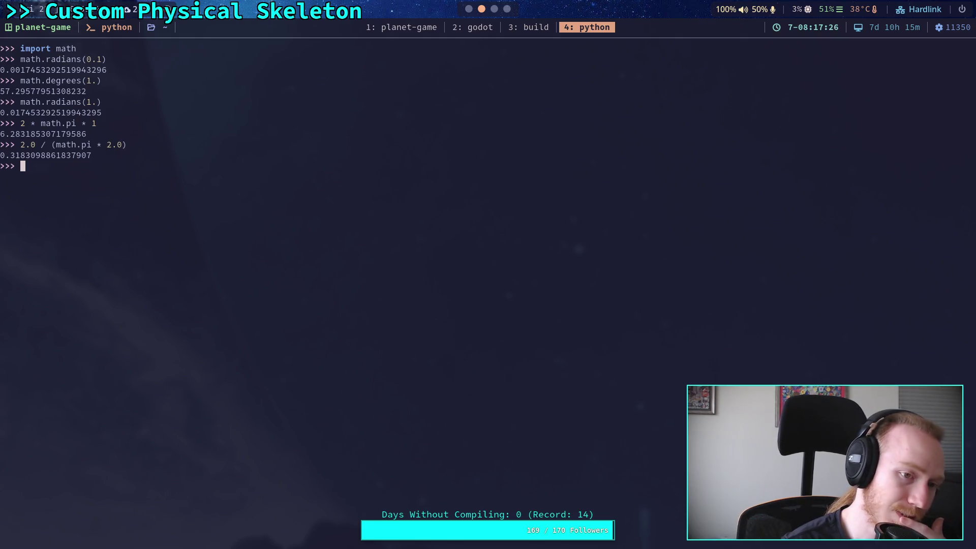
pyautogui.press('Up')
pyautogui.hotkey('ctrl', 'Left')
pyautogui.hotkey('ctrl', 'Left')
pyautogui.hotkey('ctrl', 'Left')
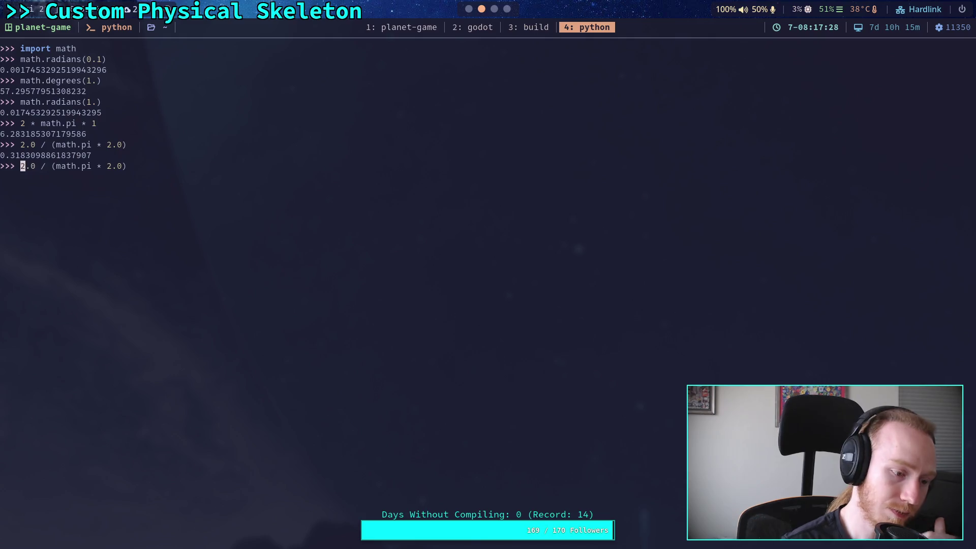
pyautogui.press('Delete')
pyautogui.write('6')
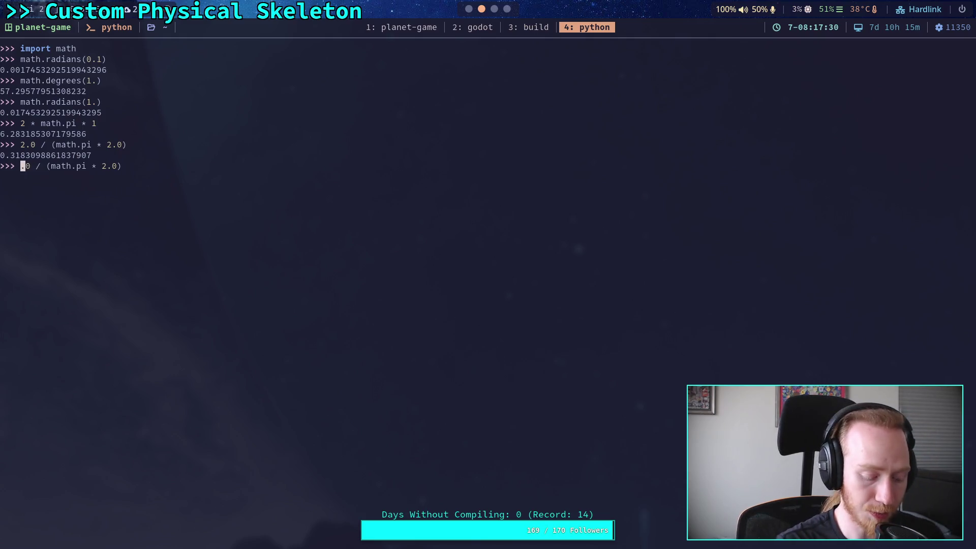
pyautogui.press('Return')
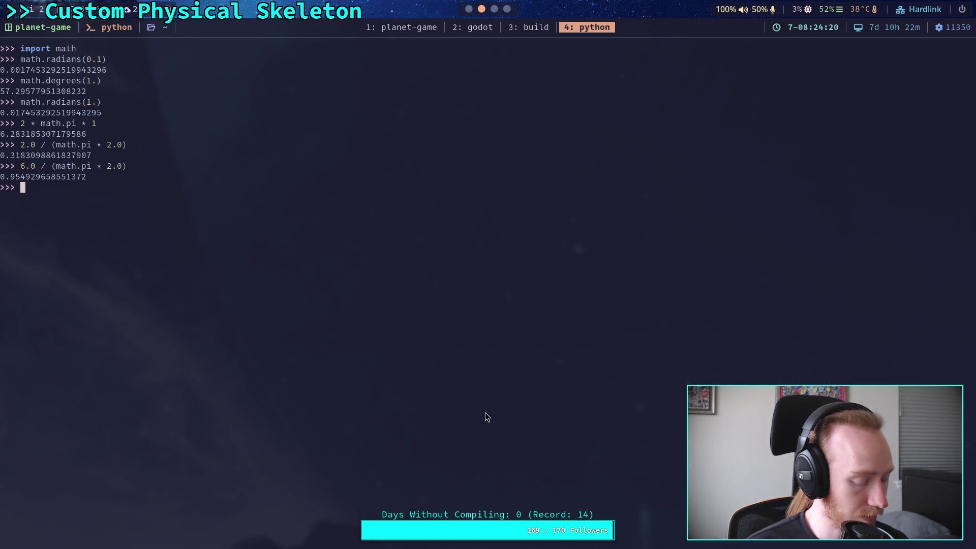
pyautogui.write('1 = ')
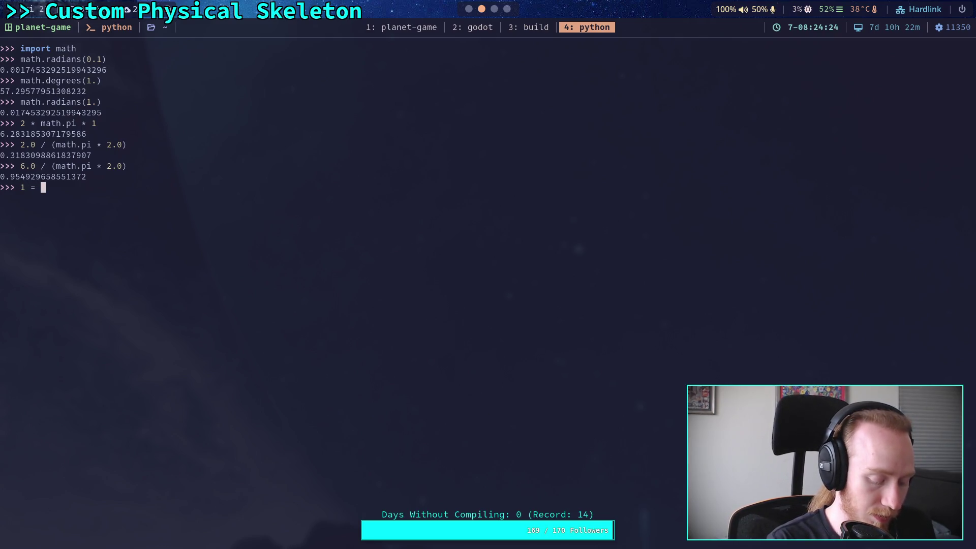
pyautogui.write('r * ')
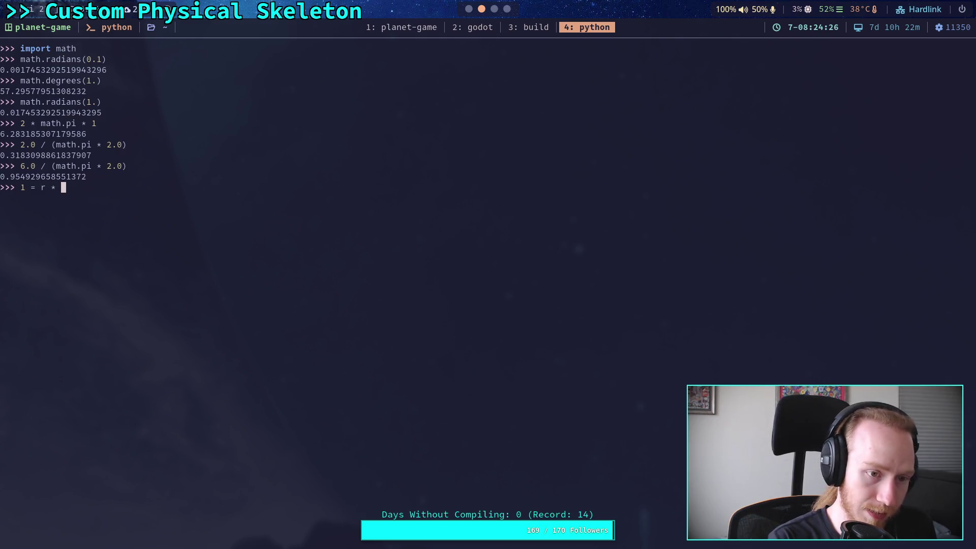
pyautogui.write('a')
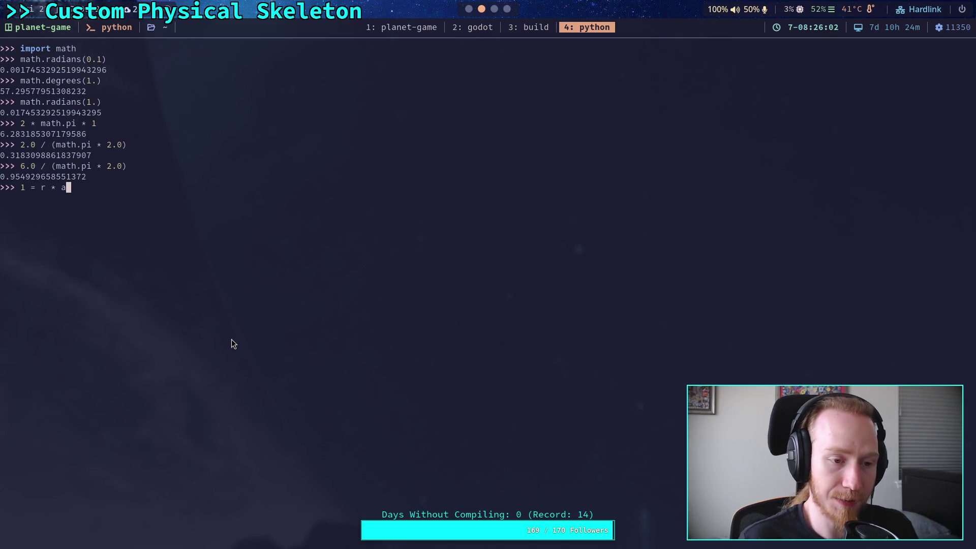
pyautogui.hotkey('ctrl', 'u')
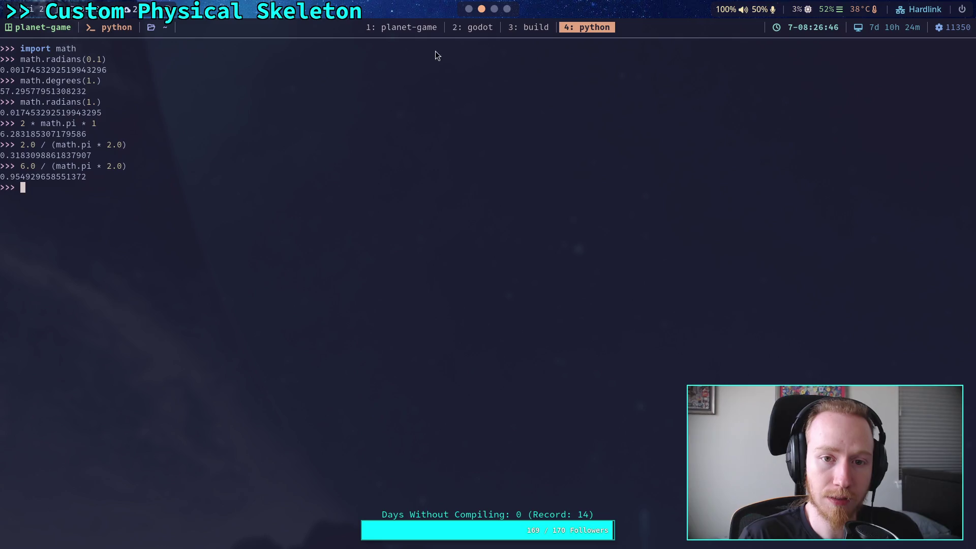
pyautogui.click(466, 11)
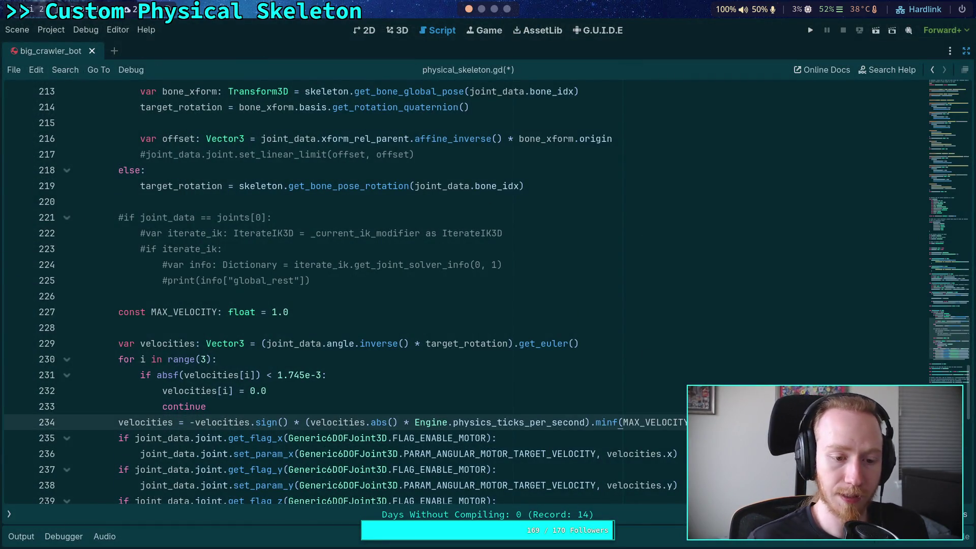
# Step: Save the script, test-run the spider in-game with the debug camera, then stop the game
pyautogui.hotkey('ctrl', 's')
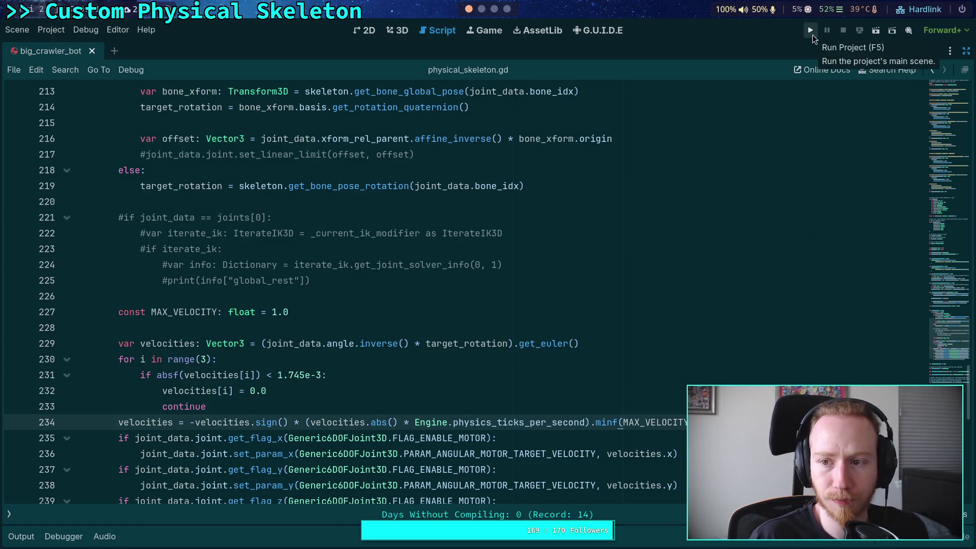
pyautogui.click(812, 35)
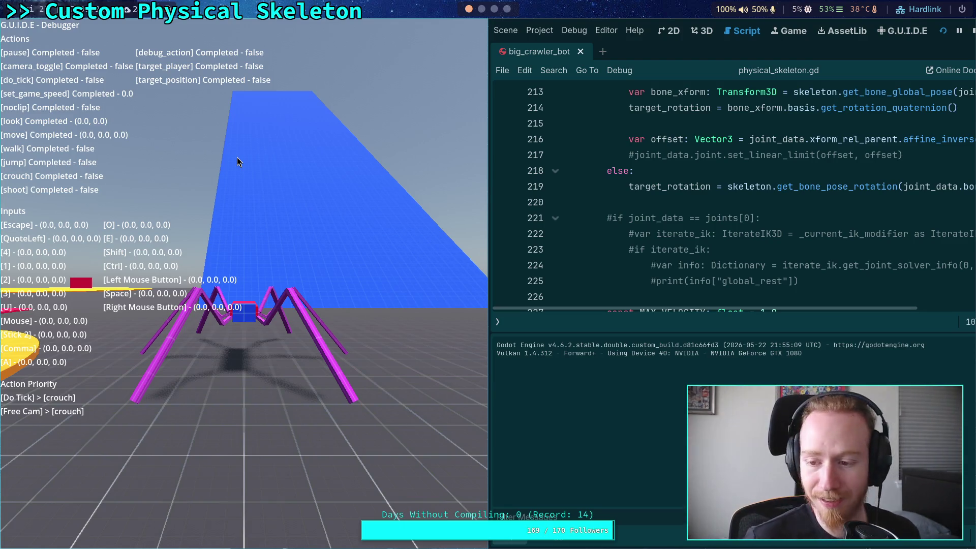
pyautogui.press('`')
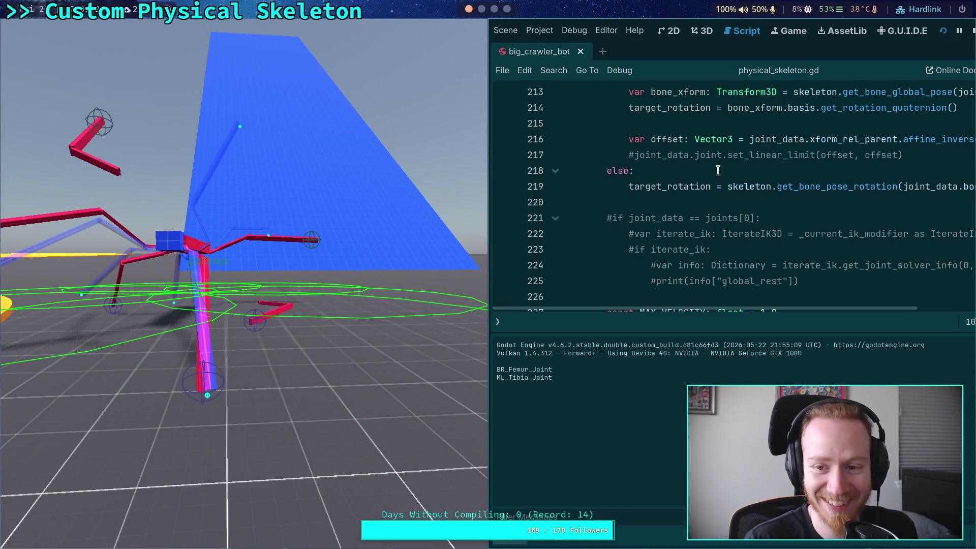
pyautogui.click(972, 31)
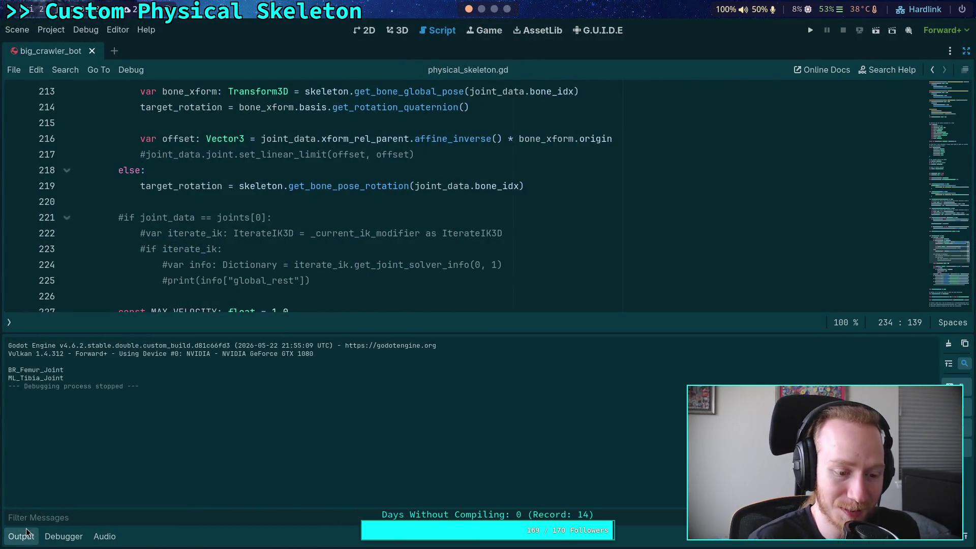
# Step: Add an 'if joint_data == joints[0]:' check with a print( call after the motor velocity lines
pyautogui.click(25, 535)
pyautogui.scroll(-1, 255, 423)
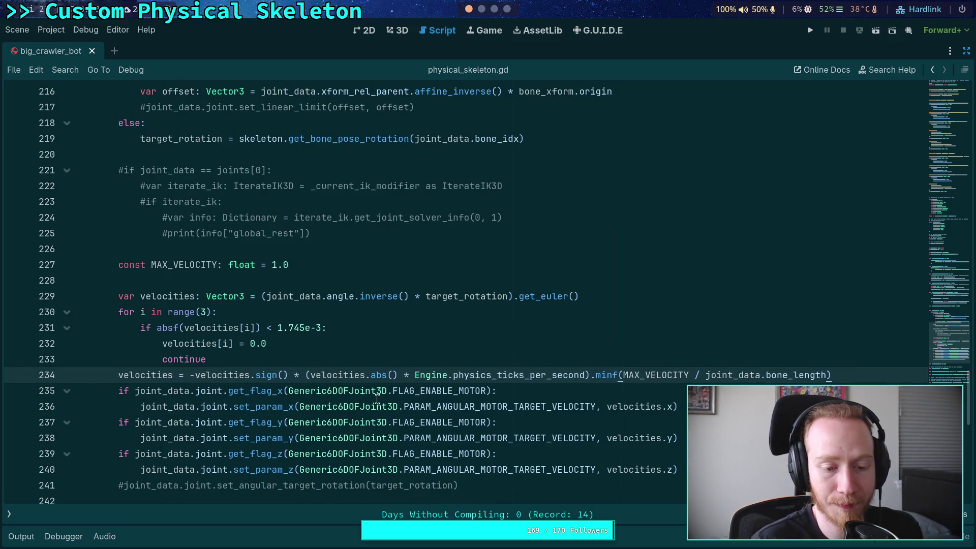
pyautogui.scroll(-1, 507, 406)
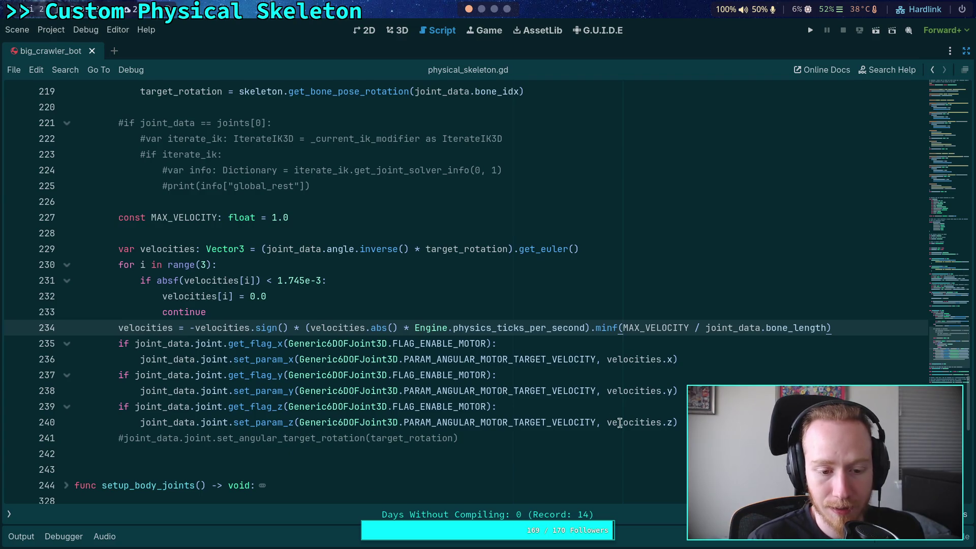
pyautogui.click(772, 420)
pyautogui.press('Return')
pyautogui.press('BackSpace')
pyautogui.write('if j')
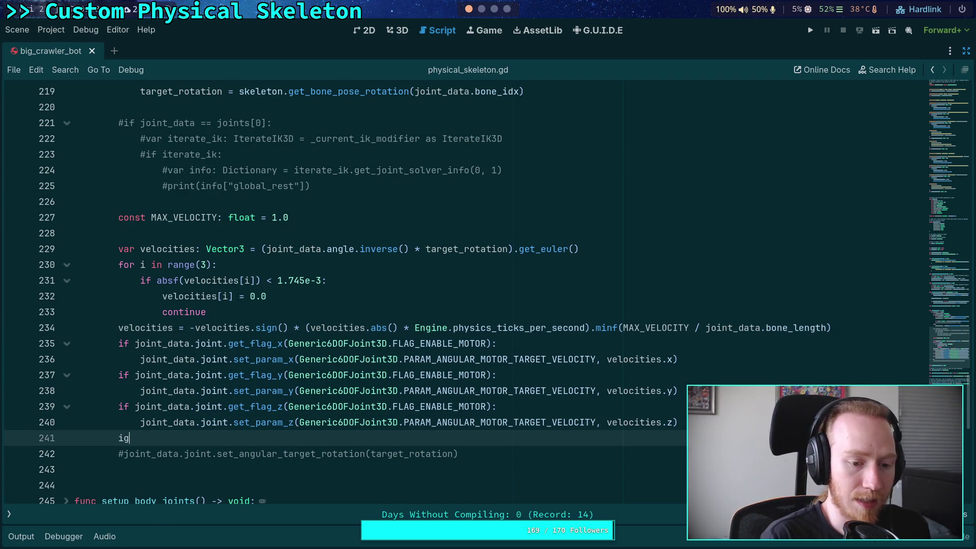
pyautogui.write('oint')
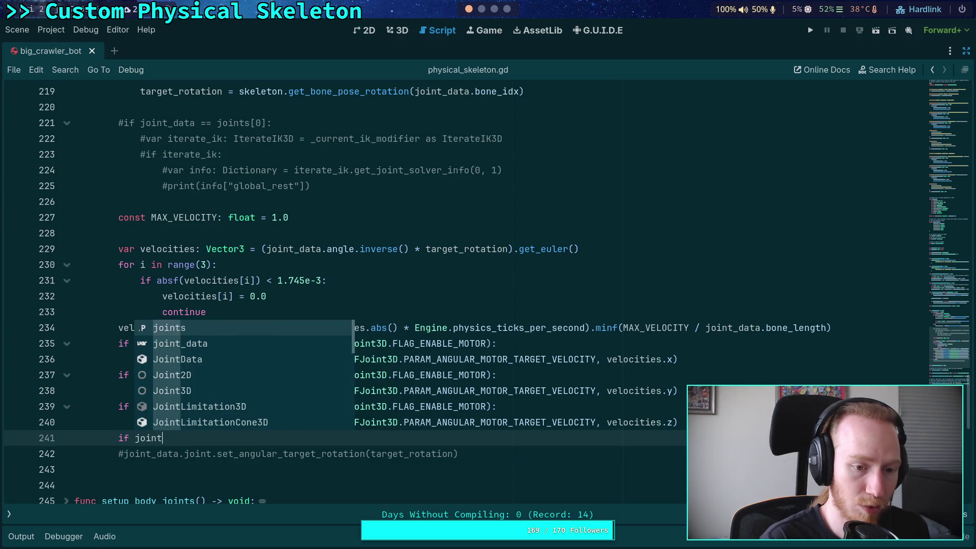
pyautogui.write('_data == j')
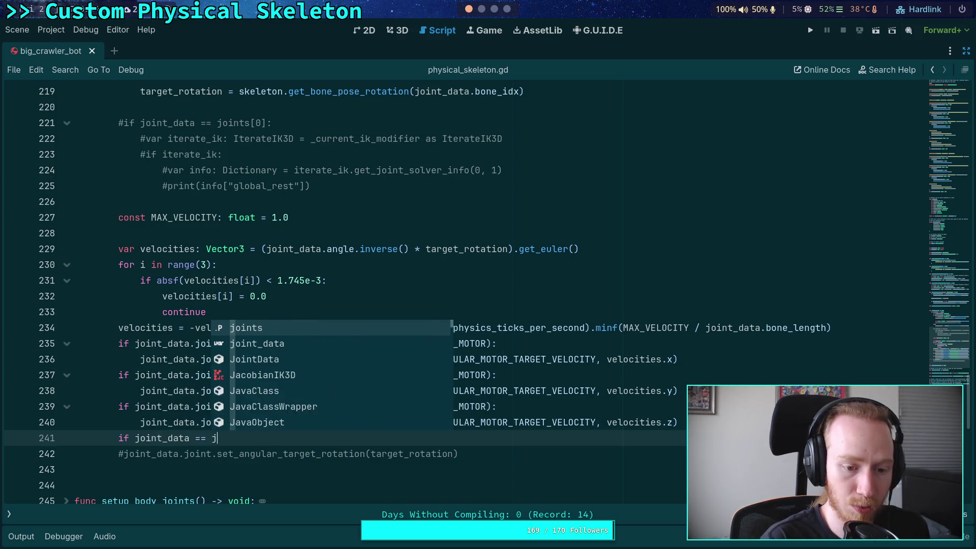
pyautogui.write('oints[0]:')
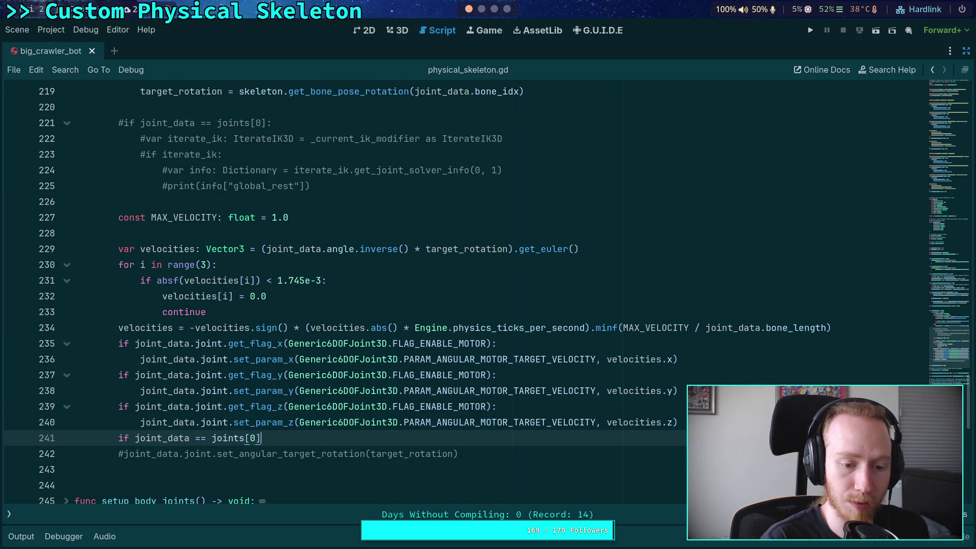
pyautogui.press('Return')
pyautogui.write('pr')
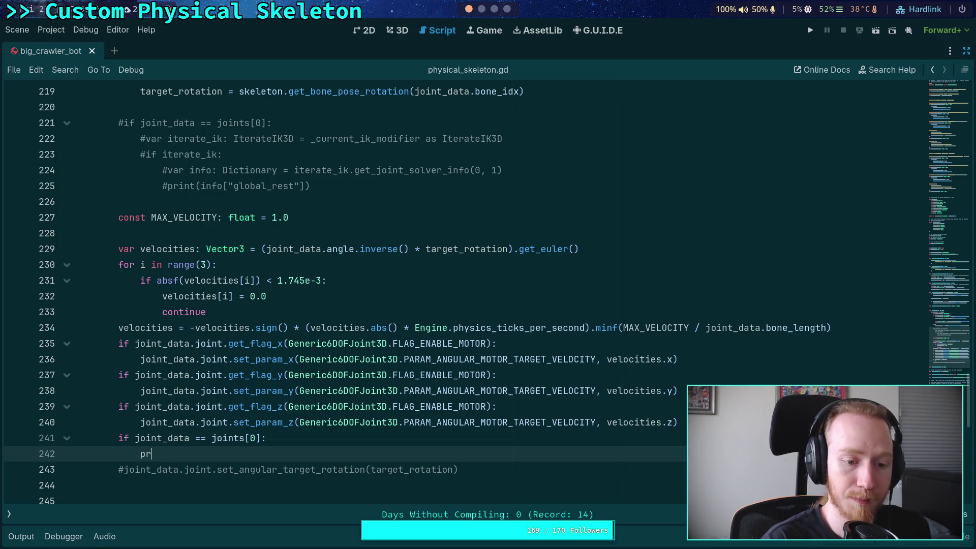
pyautogui.write('int(')
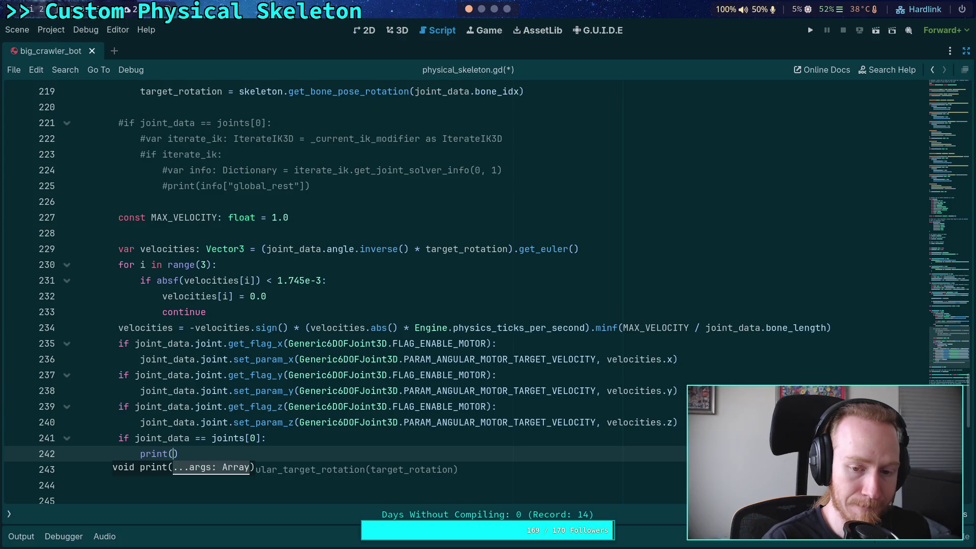
# Step: Change the check to joints[1], make it print(velocities), and select both new lines
pyautogui.doubleClick(252, 439)
pyautogui.write('1')
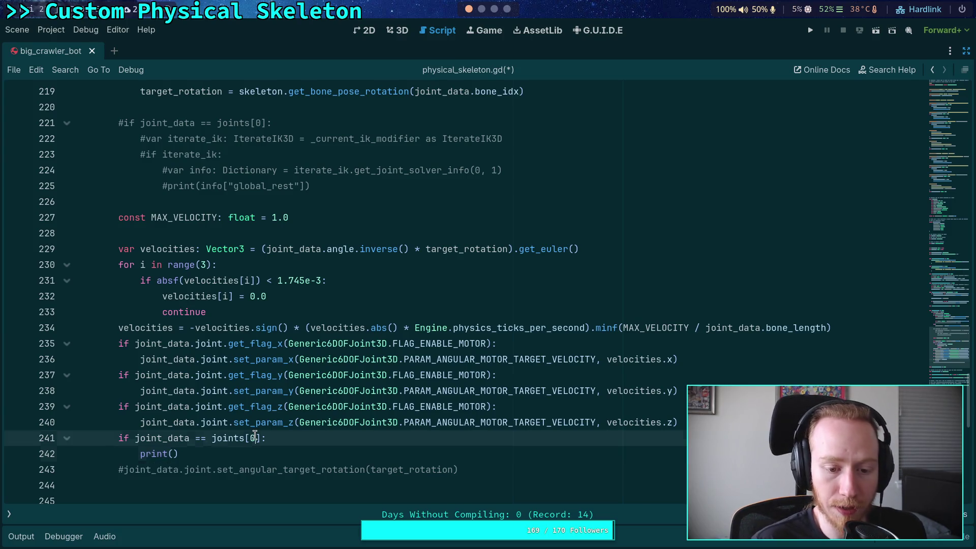
pyautogui.press('Down')
pyautogui.press('Left')
pyautogui.write('z')
pyautogui.press('BackSpace')
pyautogui.write('velocities')
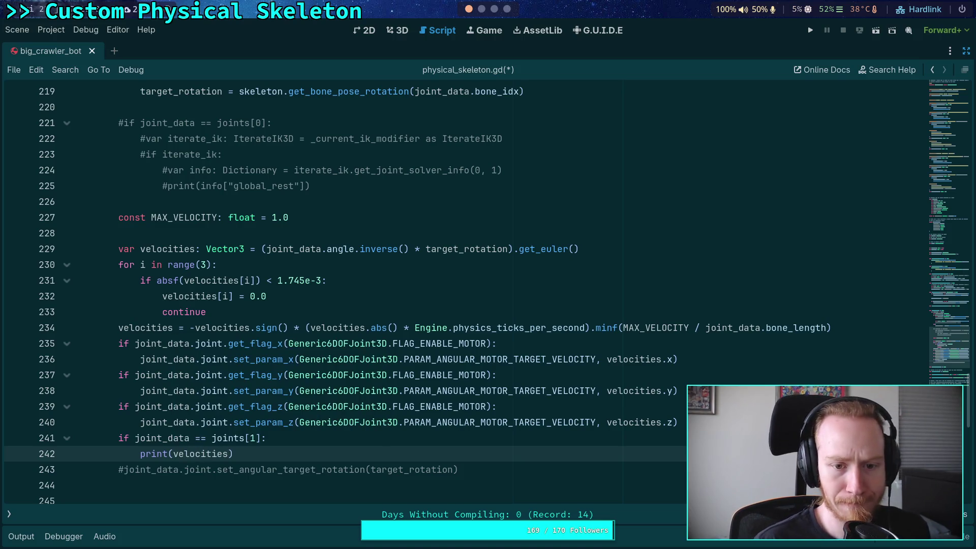
pyautogui.moveTo(187, 453)
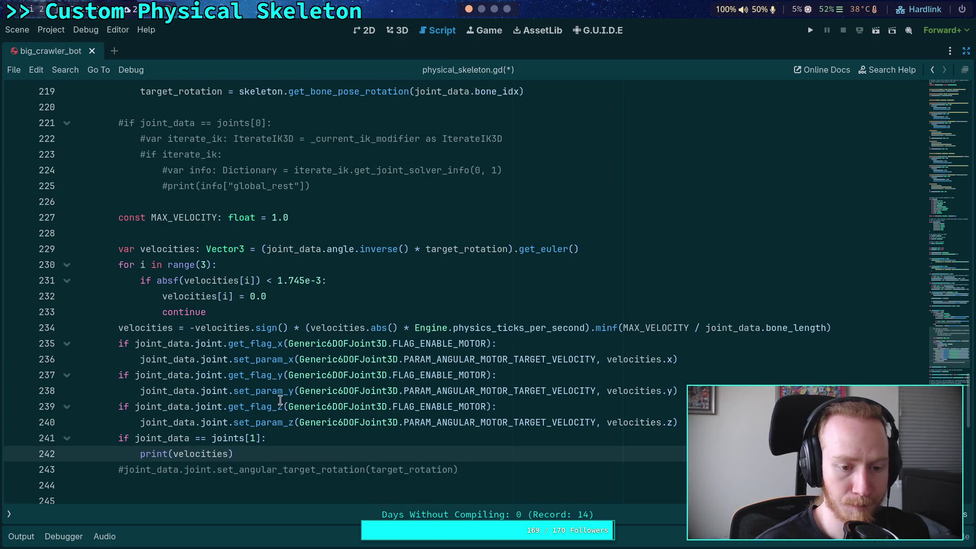
pyautogui.moveTo(233, 453)
pyautogui.mouseDown()
pyautogui.moveTo(114, 436)
pyautogui.moveTo(123, 438)
pyautogui.mouseUp()
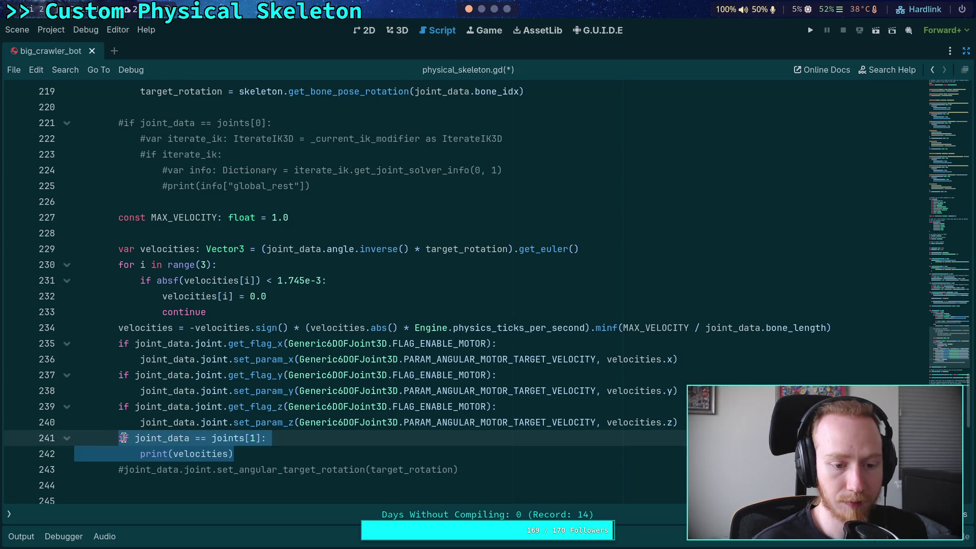
# Step: Move the debug block above the velocity calculation and label its print 'delta: ' + str(...)
pyautogui.hotkey('alt', 'Up')
pyautogui.hotkey('alt', 'Up')
pyautogui.hotkey('alt', 'Up')
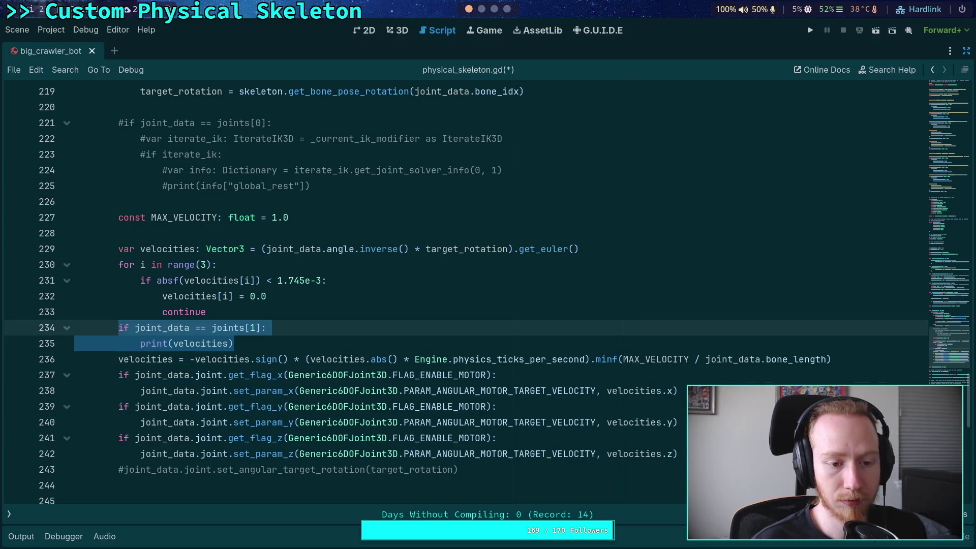
pyautogui.press('Down')
pyautogui.press('Down')
pyautogui.press('Down')
pyautogui.press('Up')
pyautogui.press('Down')
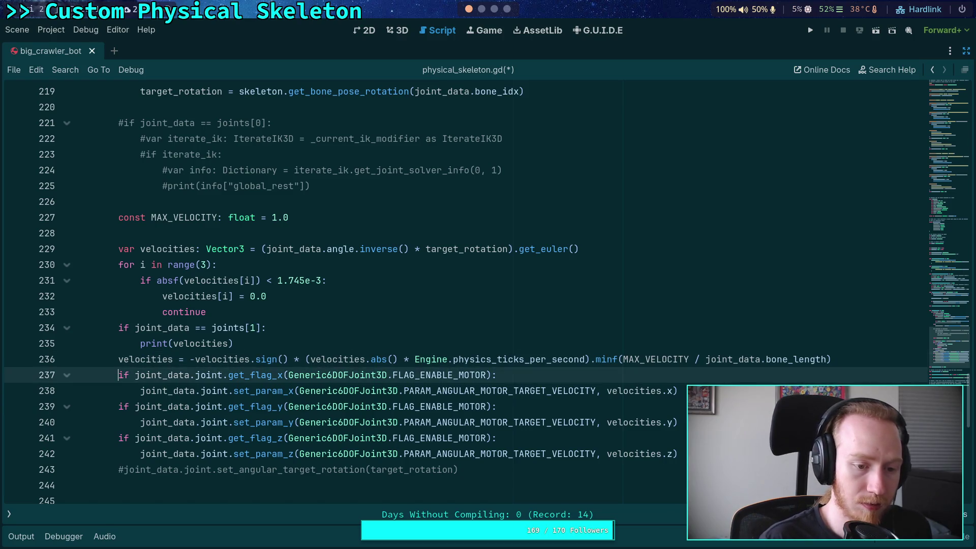
pyautogui.hotkey('ctrl', 'shift', 'Return')
pyautogui.press('Up')
pyautogui.press('Up')
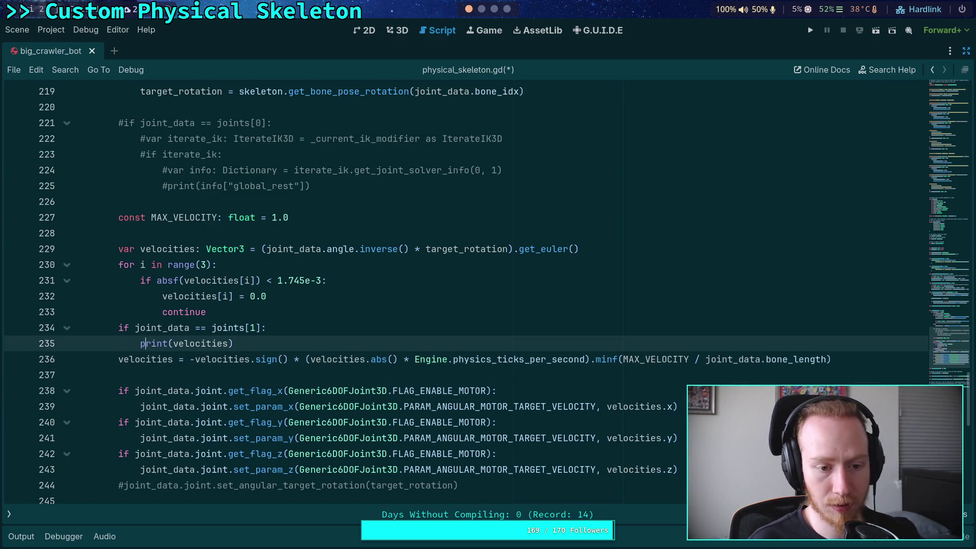
pyautogui.press('Right')
pyautogui.press('Right')
pyautogui.write("'delta")
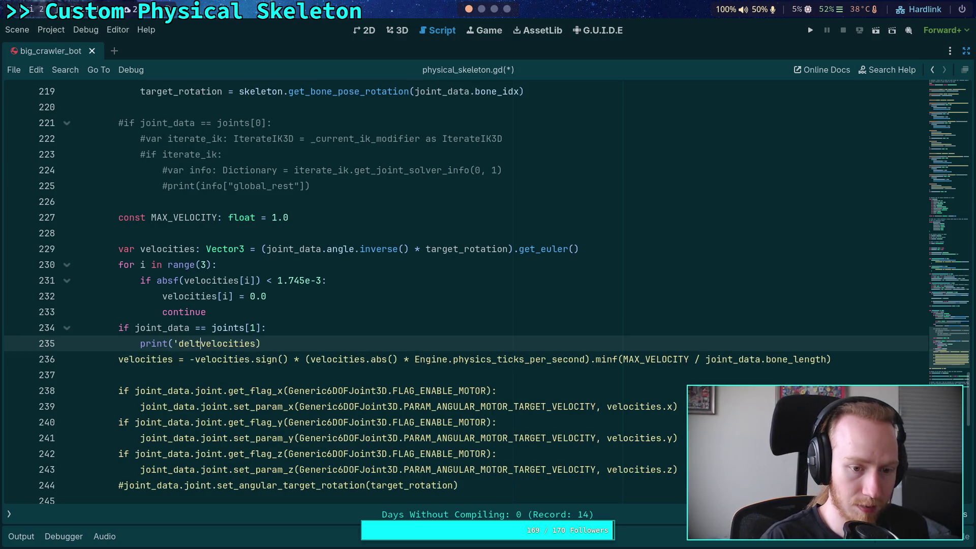
pyautogui.write(": ' ")
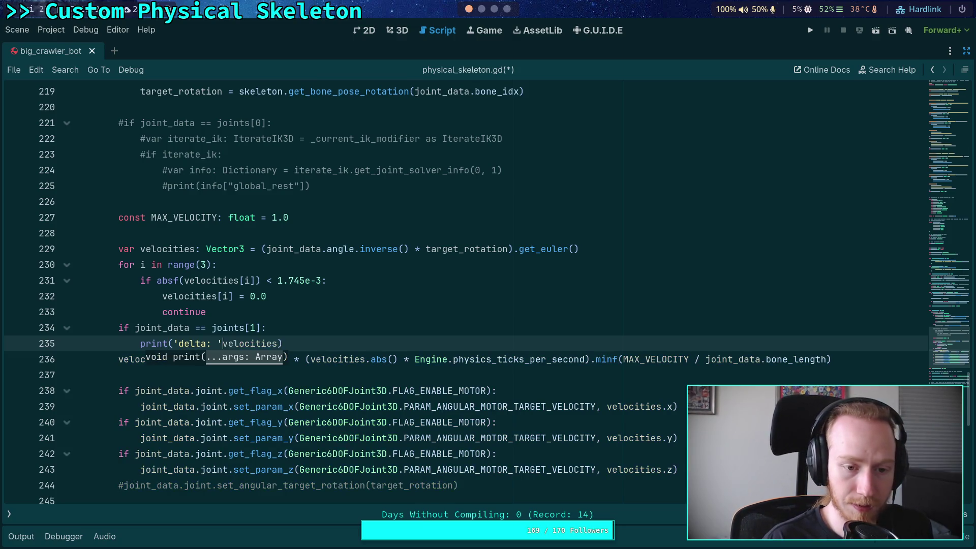
pyautogui.write('+ str(')
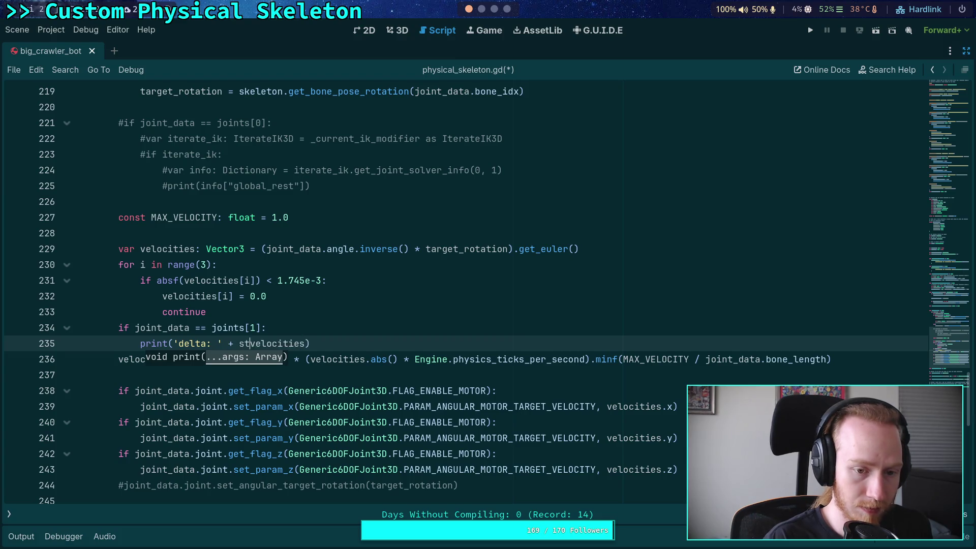
pyautogui.press('End')
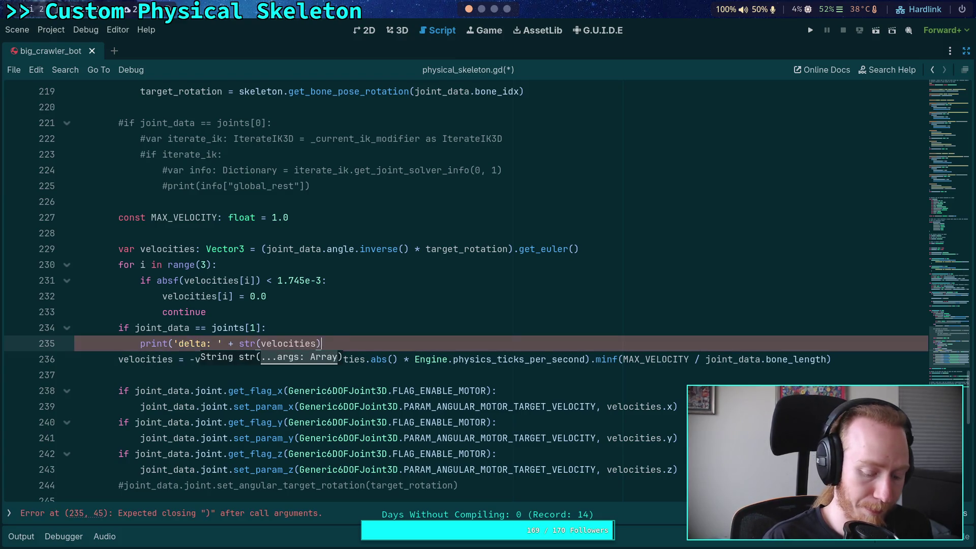
pyautogui.write(')')
# Step: Duplicate the guarded print block onto blank line 237 after the velocity calculation
pyautogui.hotkey('shift', 'Up')
pyautogui.hotkey('shift', 'Home')
pyautogui.hotkey('shift', 'Home')
pyautogui.hotkey('ctrl', 'c')
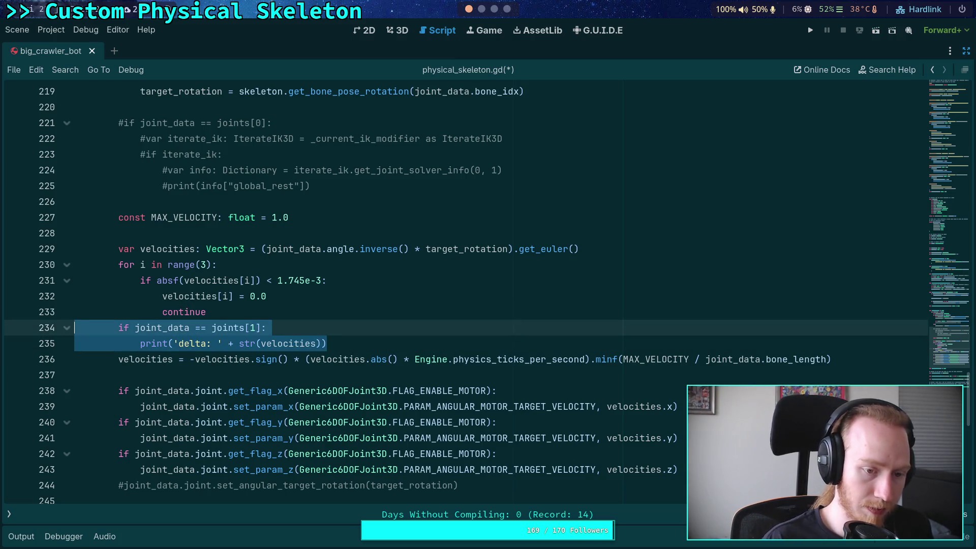
pyautogui.press('Down')
pyautogui.press('Down')
pyautogui.press('Down')
pyautogui.press('Up')
pyautogui.press('Up')
pyautogui.press('End')
pyautogui.press('BackSpace')
pyautogui.press('Down')
pyautogui.press('Down')
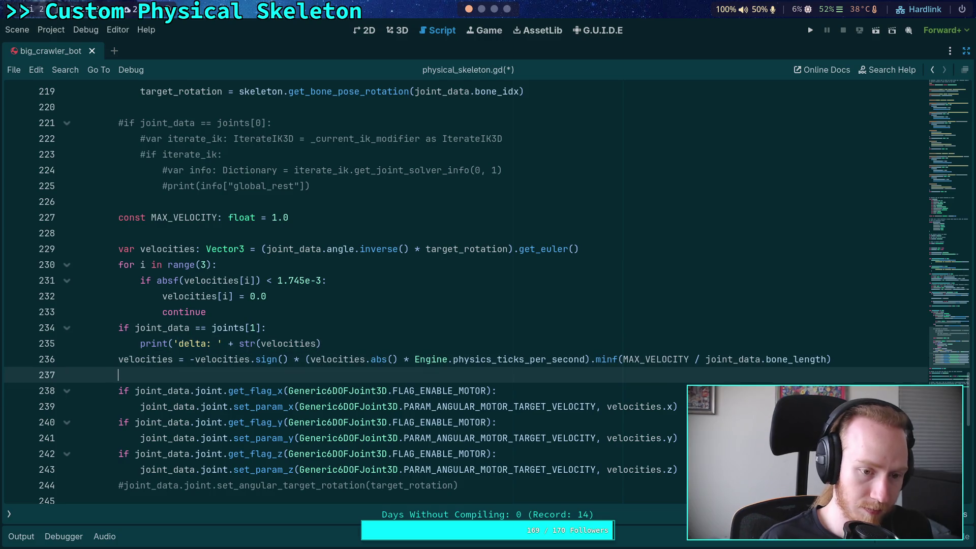
pyautogui.hotkey('ctrl', 'v')
pyautogui.hotkey('shift', 'Tab')
# Step: Close the parenthesis on line 235 and relabel the second print 'vel: '
pyautogui.click(278, 346)
pyautogui.press('End')
pyautogui.write(')')
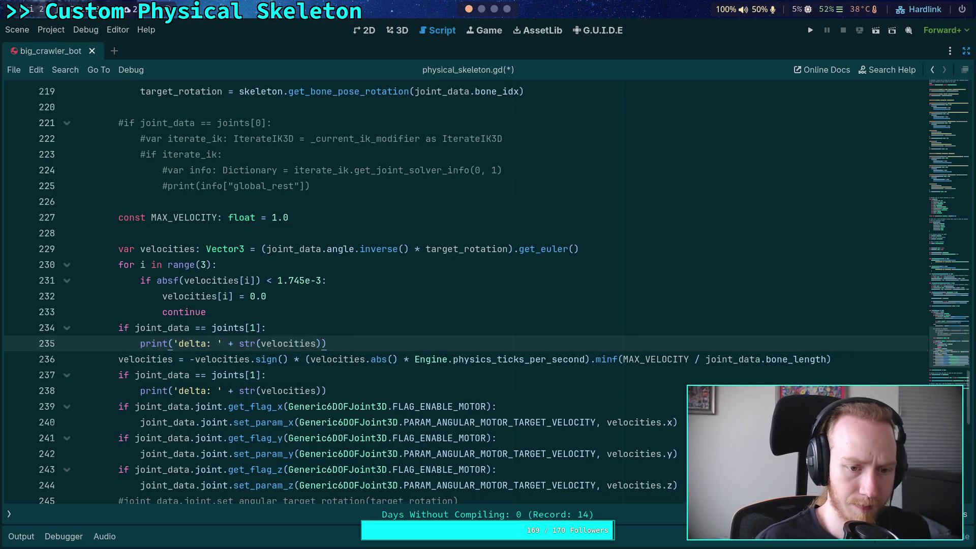
pyautogui.doubleClick(205, 389)
pyautogui.write('vel')
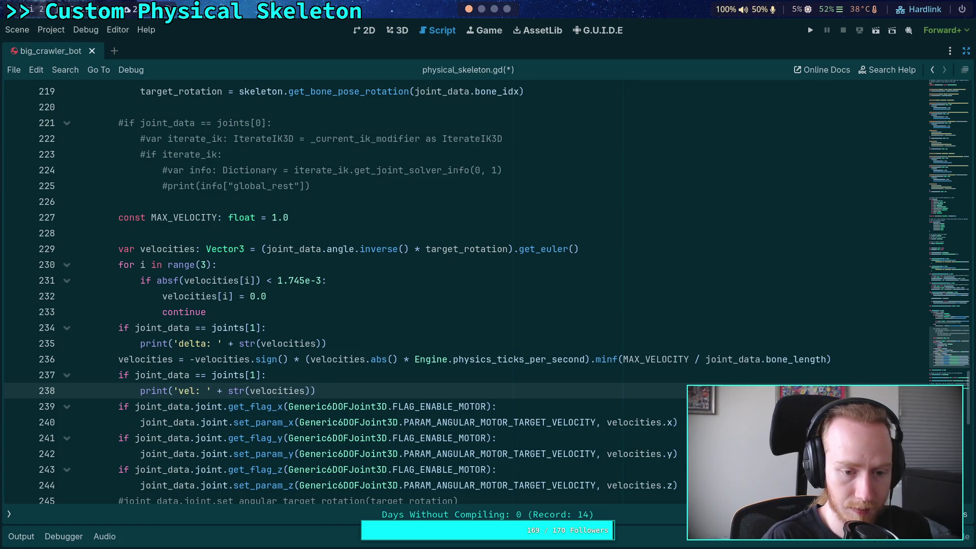
# Step: Save physical_skeleton.gd and launch the game to test the spider
pyautogui.hotkey('ctrl', 's')
pyautogui.click(323, 332)
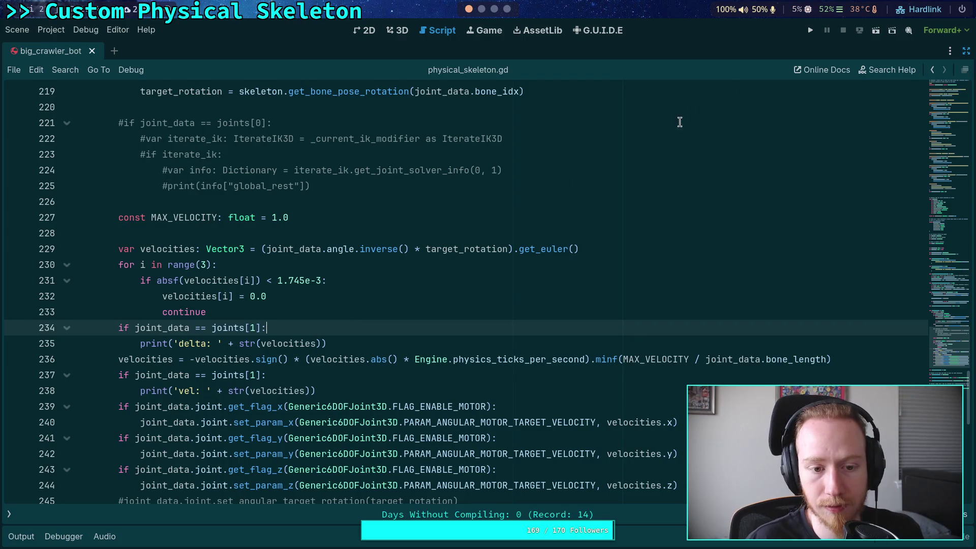
pyautogui.click(811, 31)
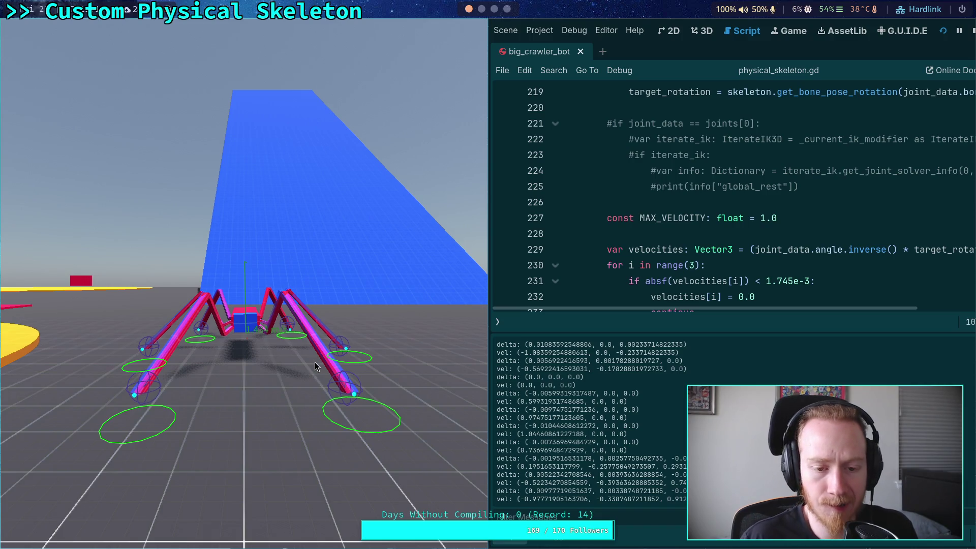
# Step: Step the spider through five physics ticks while watching delta and vel logs, then stop with F8
pyautogui.press('space')
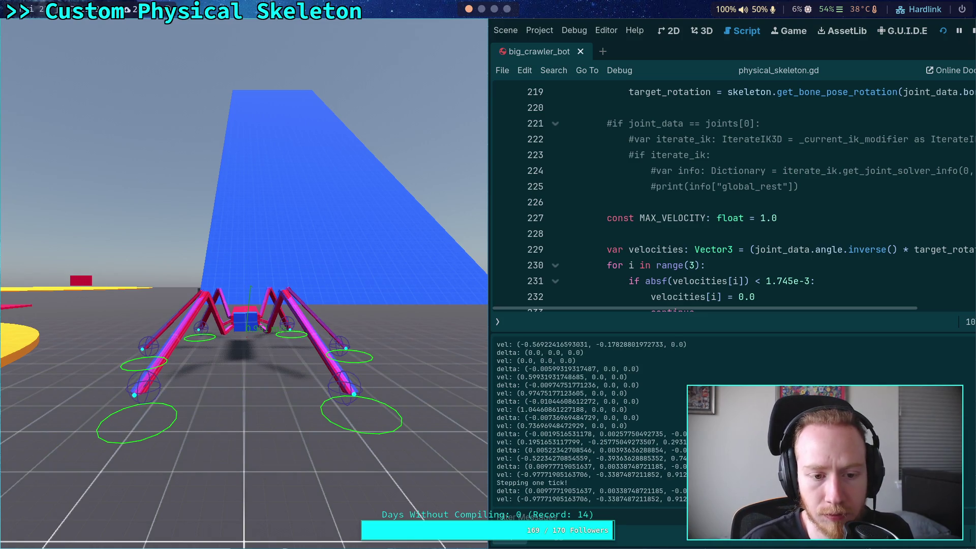
pyautogui.press('space')
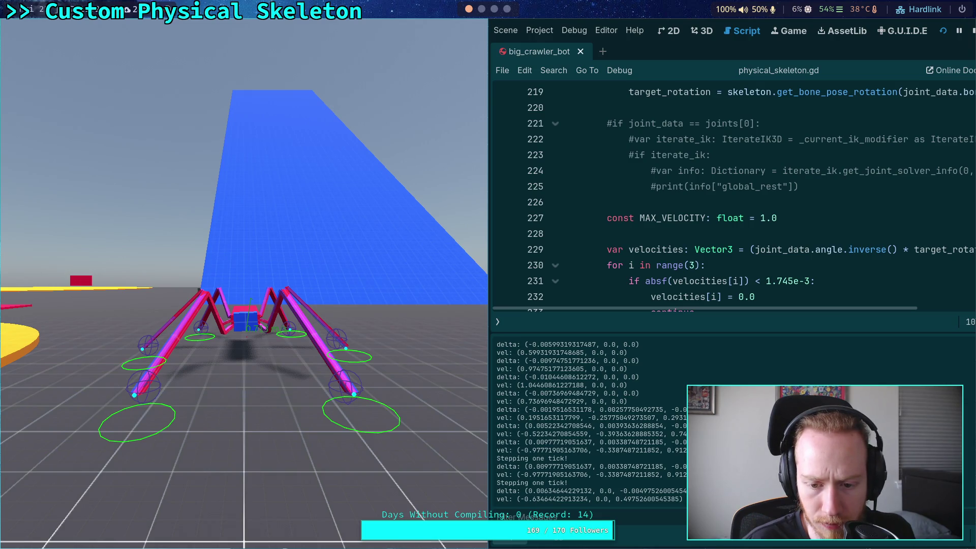
pyautogui.press('space')
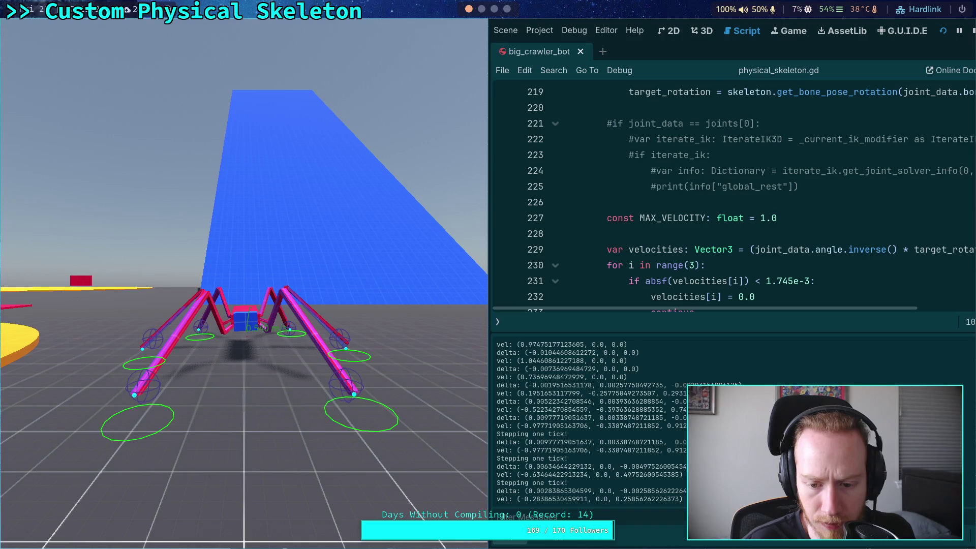
pyautogui.press('space')
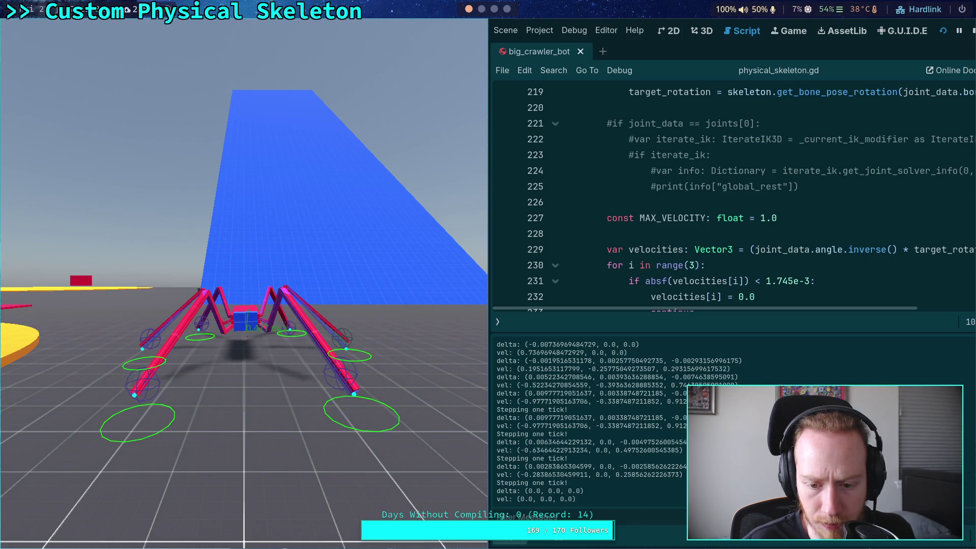
pyautogui.press('space')
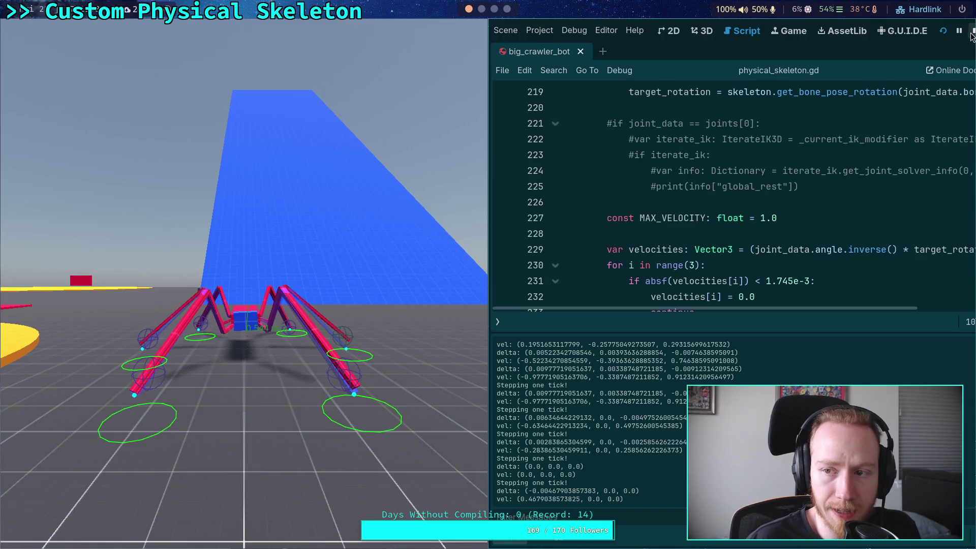
pyautogui.press('F8')
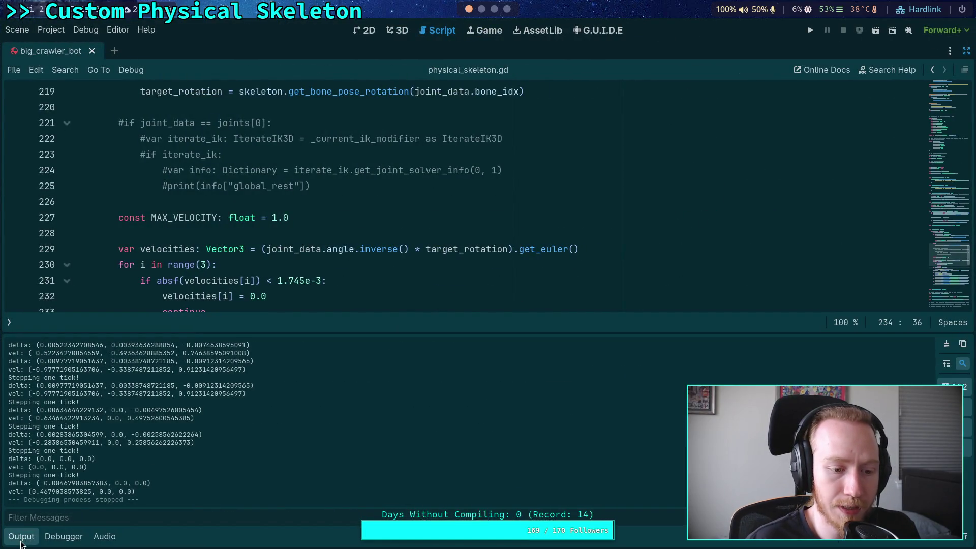
# Step: Collapse the Output dock, append ' * 0.8' after velocities.abs() on line 236, and save
pyautogui.click(21, 536)
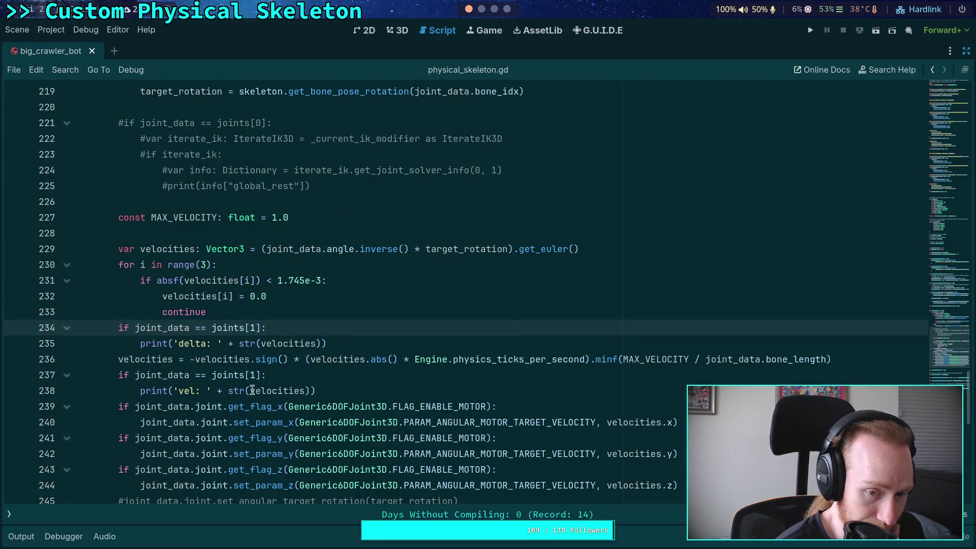
pyautogui.moveTo(286, 392)
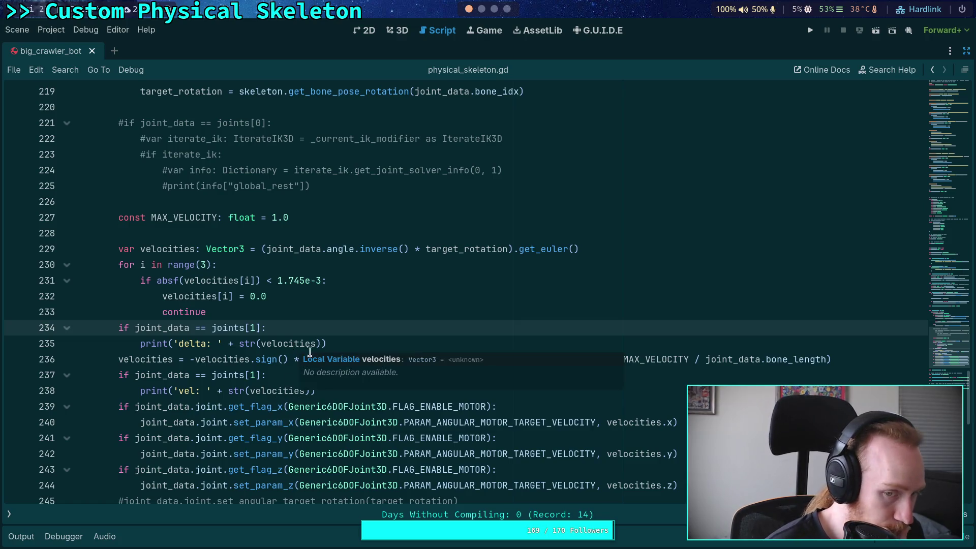
pyautogui.click(374, 396)
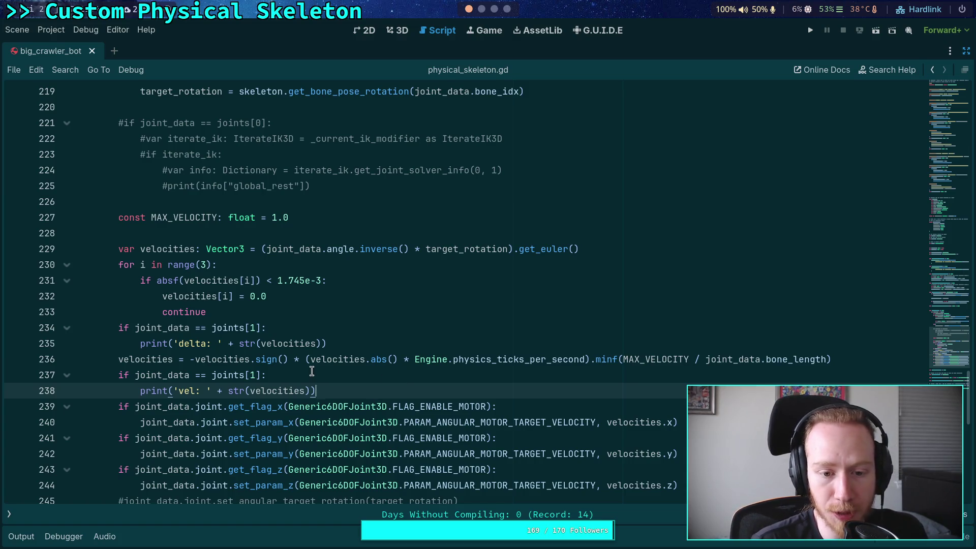
pyautogui.click(395, 361)
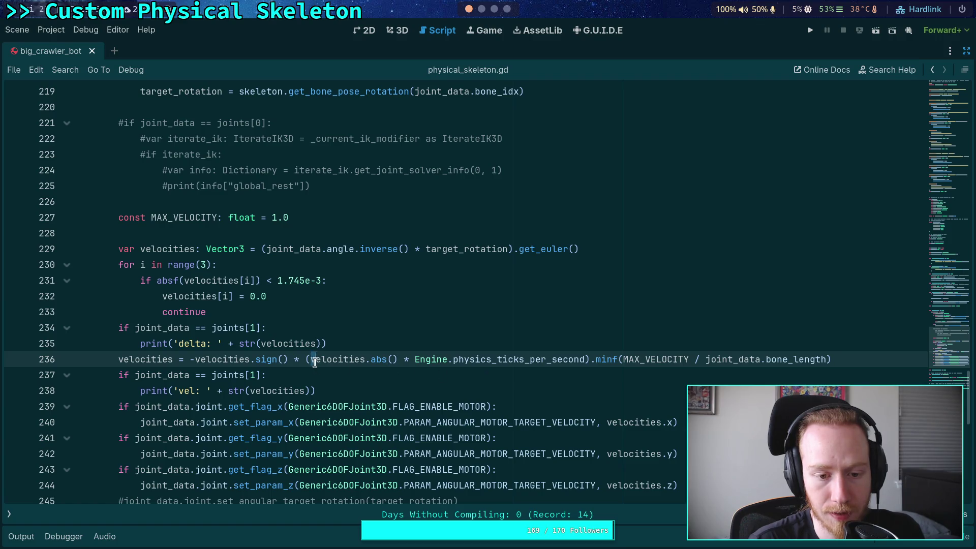
pyautogui.moveTo(310, 360); pyautogui.dragTo(399, 359)
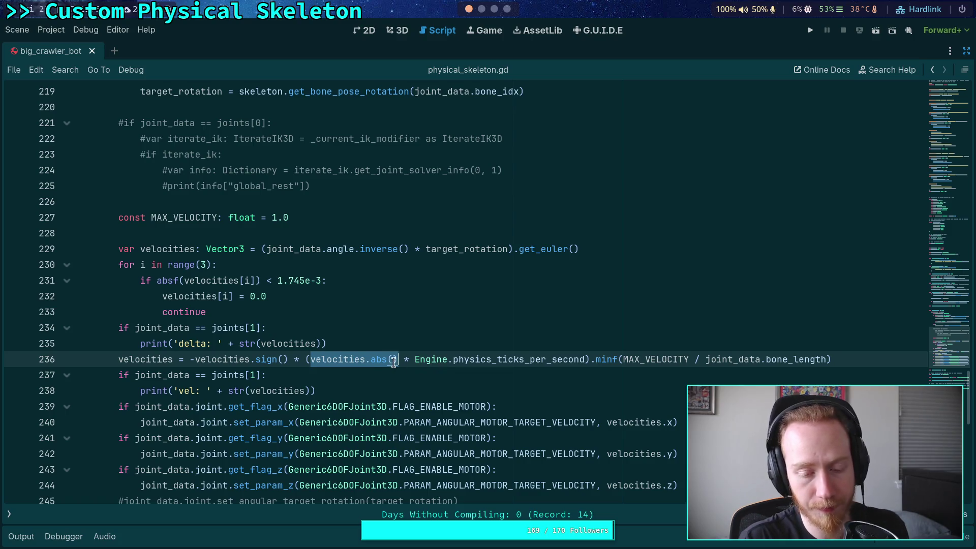
pyautogui.press('Right')
pyautogui.write('* ')
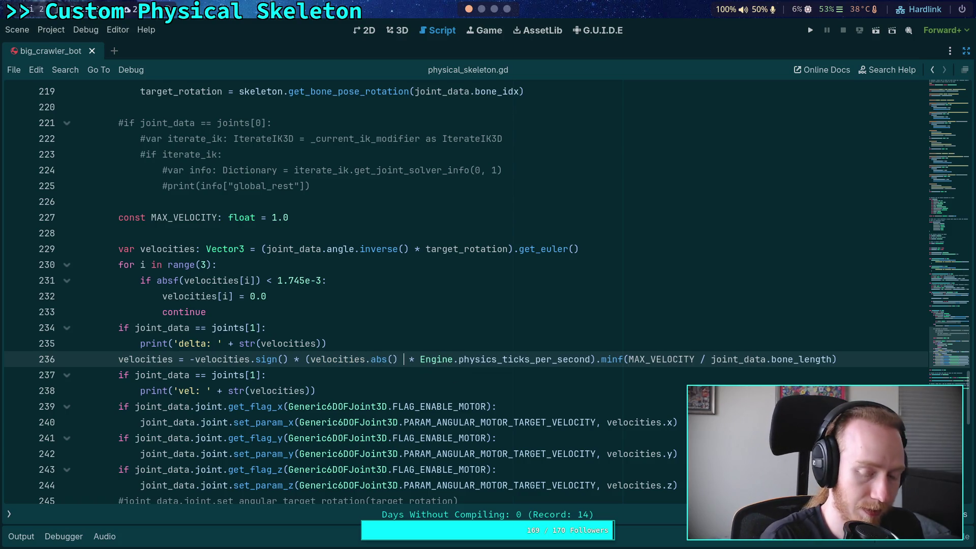
pyautogui.write('0.8')
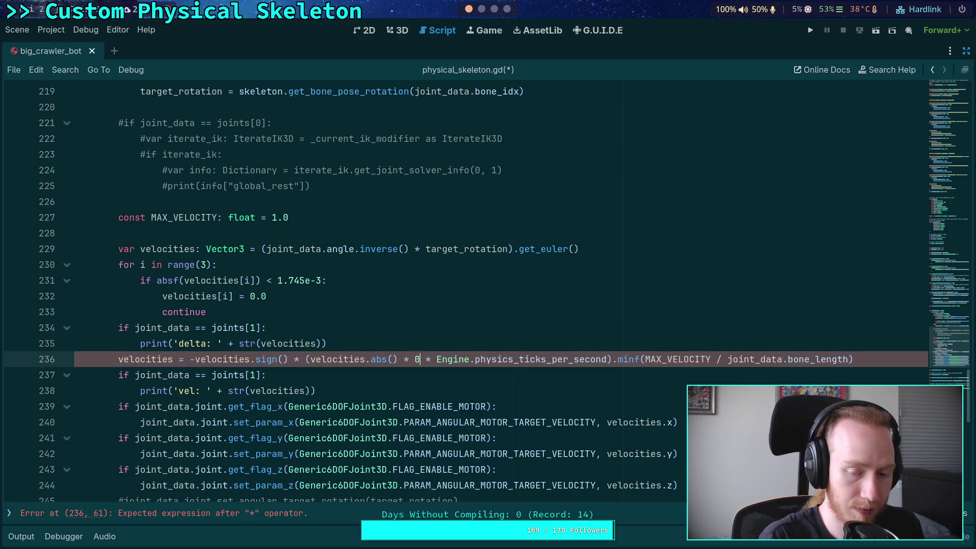
pyautogui.hotkey('ctrl', 's')
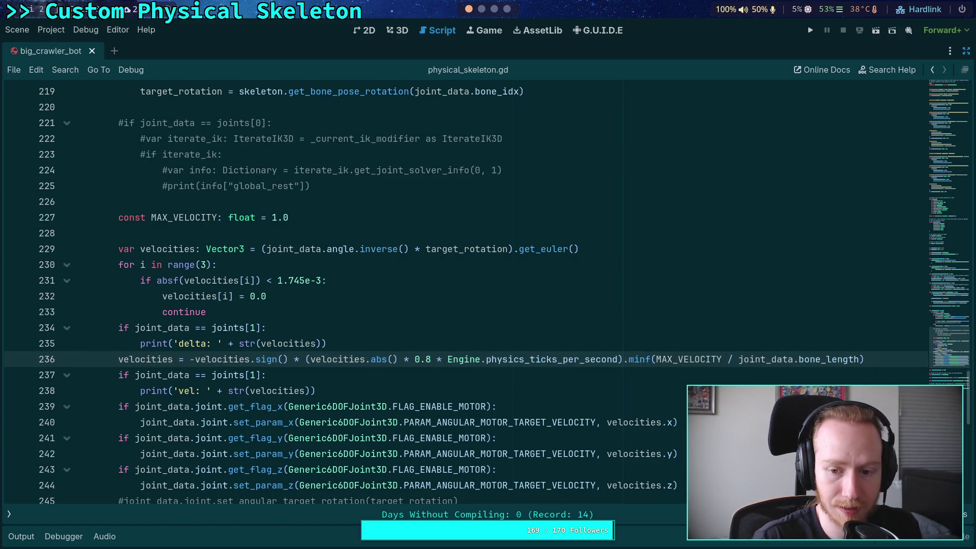
# Step: Relaunch the spider test game and step two physics ticks
pyautogui.click(810, 30)
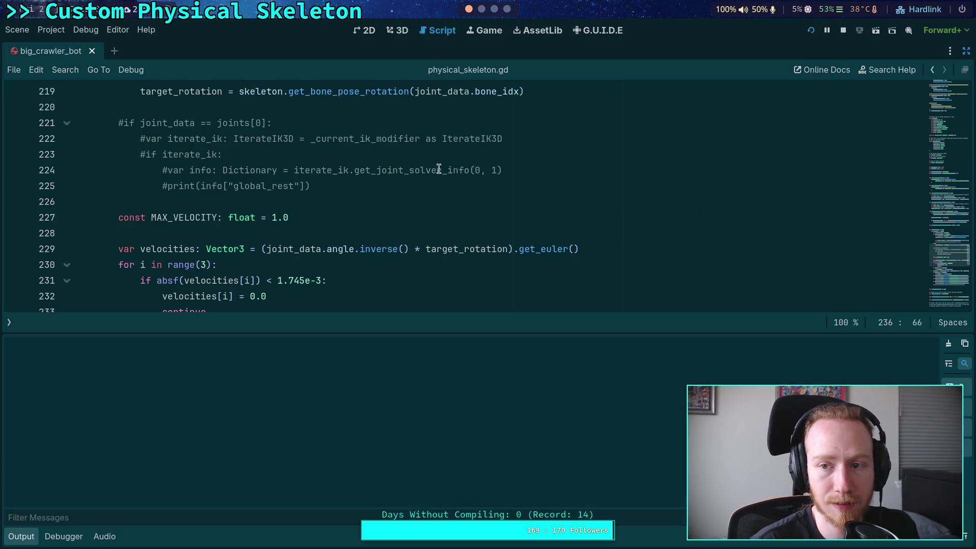
pyautogui.press('`')
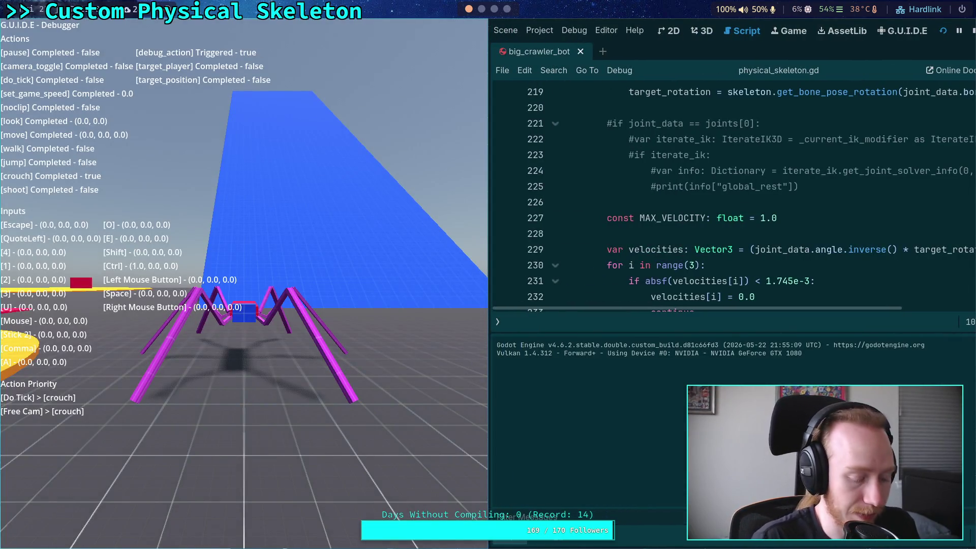
pyautogui.press('`')
pyautogui.press('`')
pyautogui.press('`')
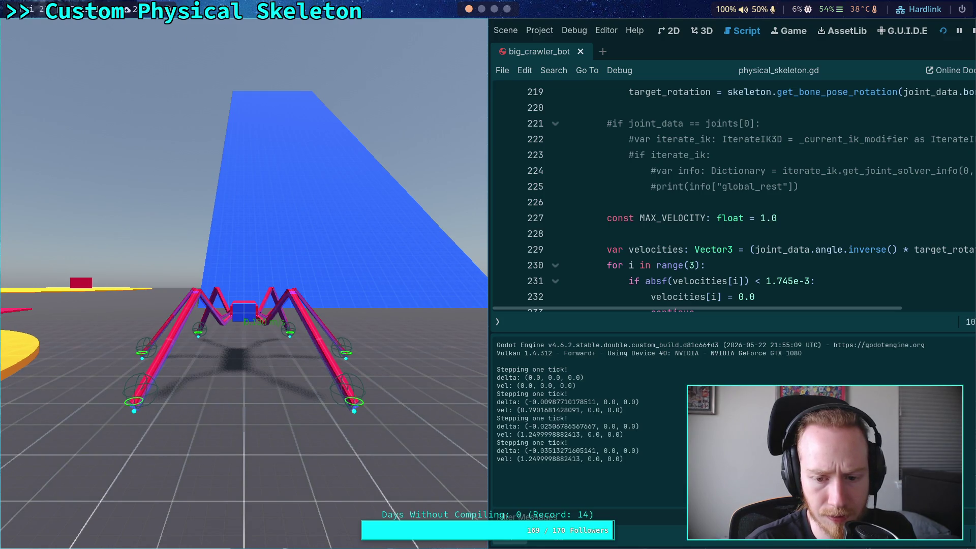
# Step: Step four more physics ticks, watching vel peak near 1.25, then stop the game
pyautogui.press('`')
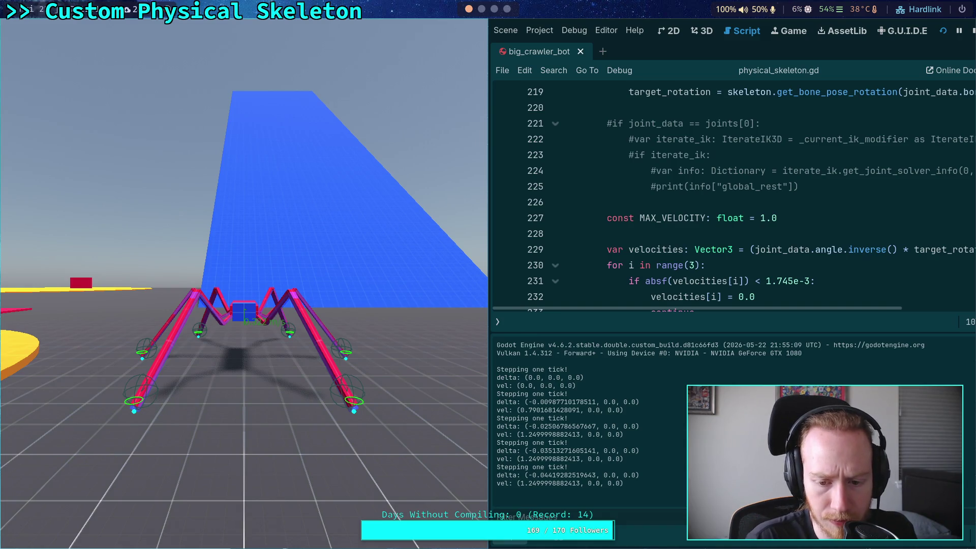
pyautogui.press('`')
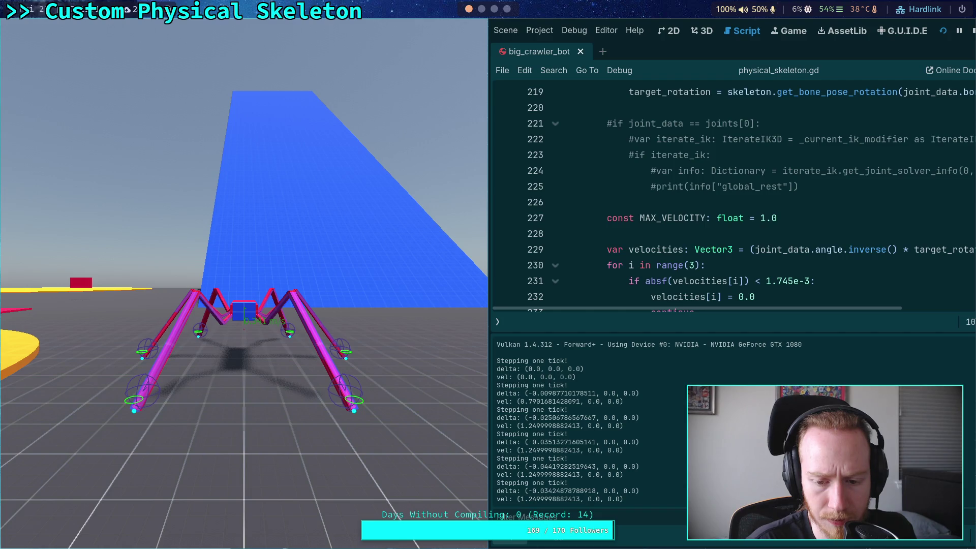
pyautogui.press('`')
pyautogui.press('`')
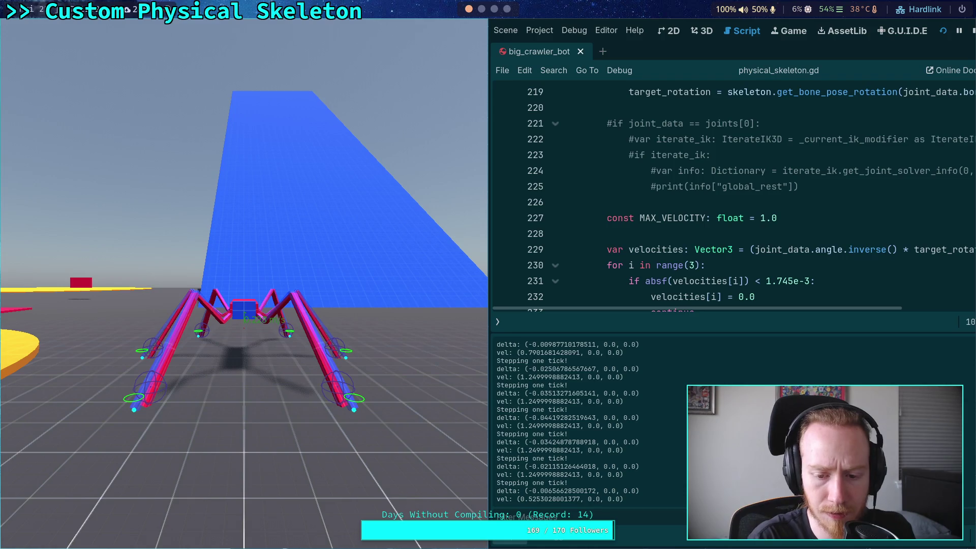
pyautogui.press('`')
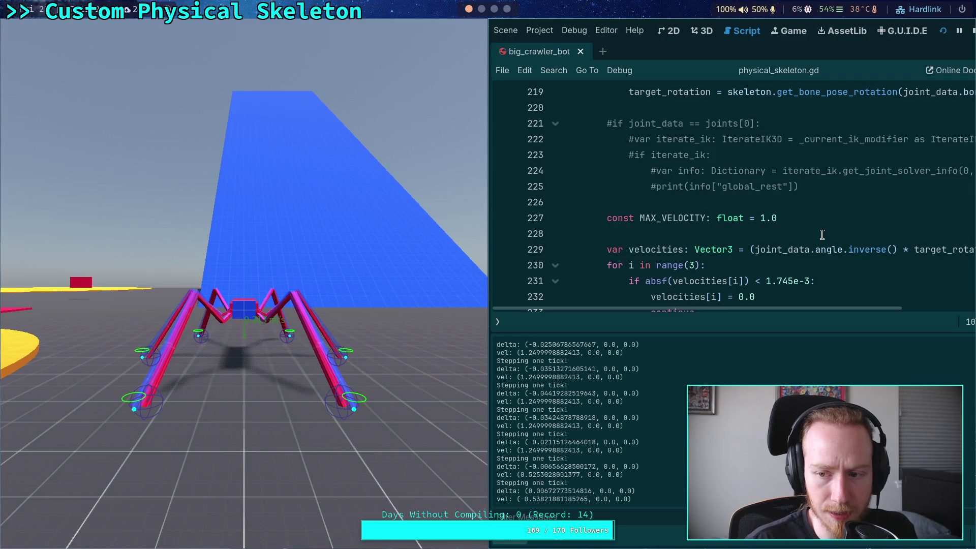
pyautogui.click(969, 31)
# Step: Place the caret on line 236 and relaunch the game with F5 for another test
pyautogui.scroll(-3, 347, 293)
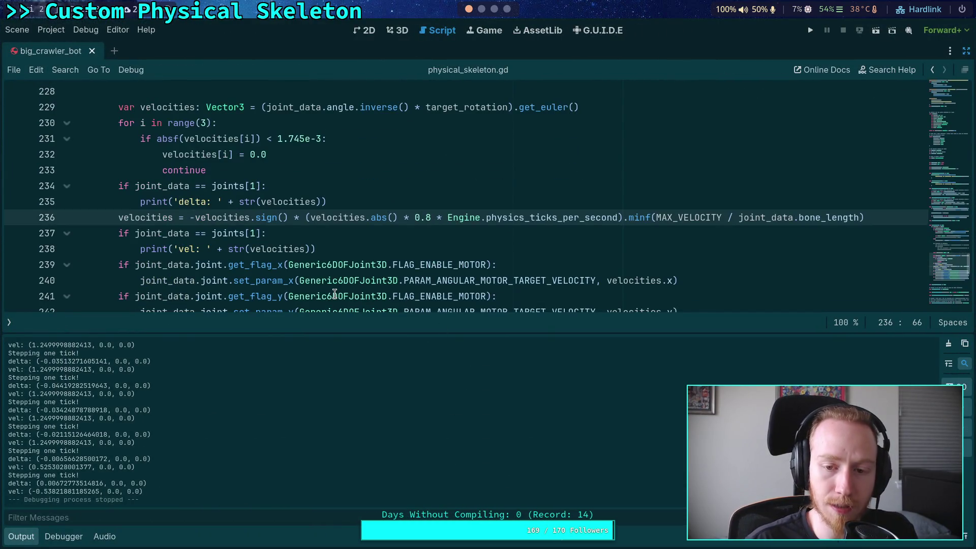
pyautogui.moveTo(335, 294)
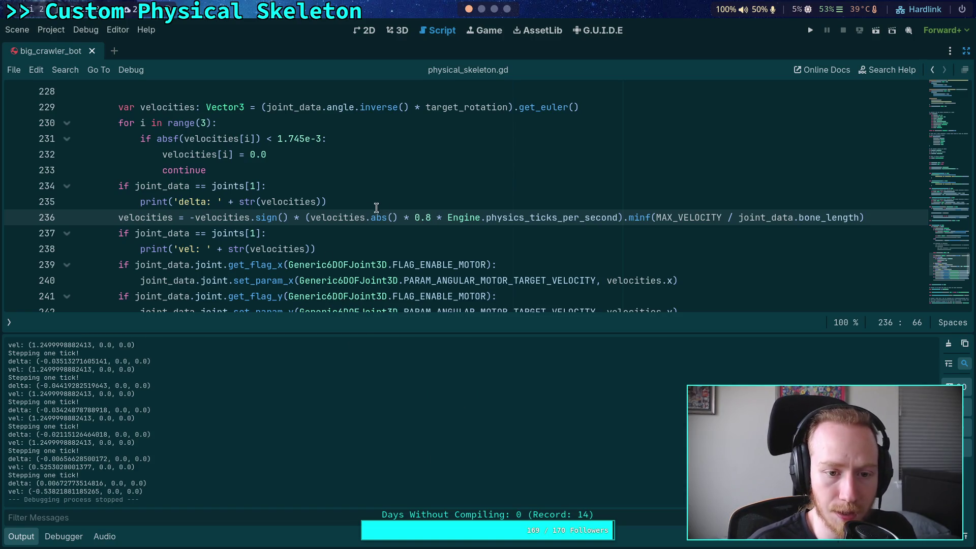
pyautogui.click(196, 217)
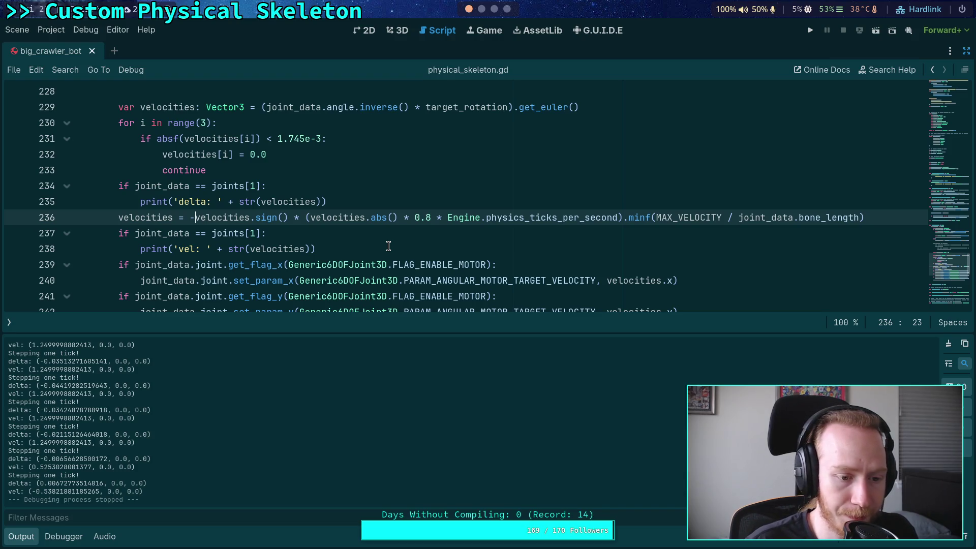
pyautogui.press('F5')
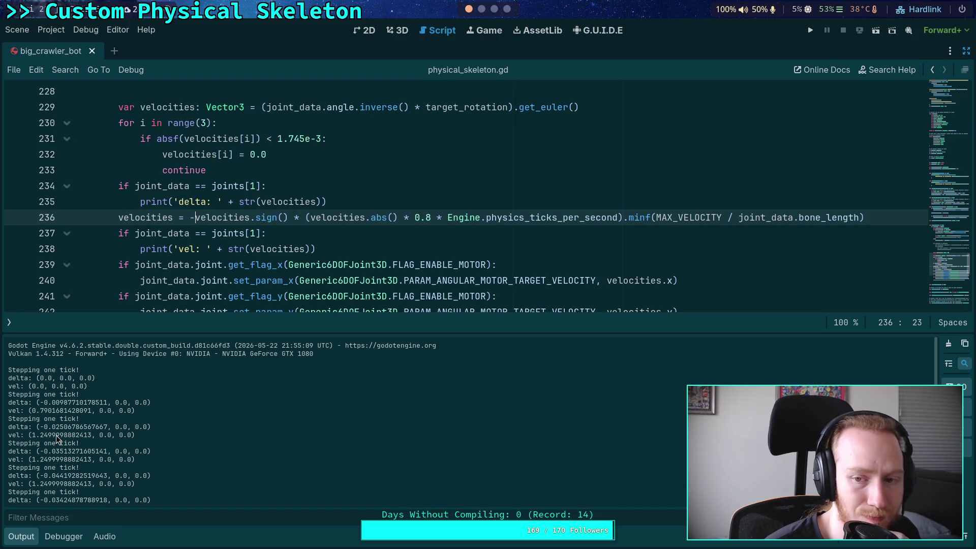
# Step: Lower the MAX_VELOCITY constant on line 227 from 1.0 to 0.5
pyautogui.scroll(2, 209, 244)
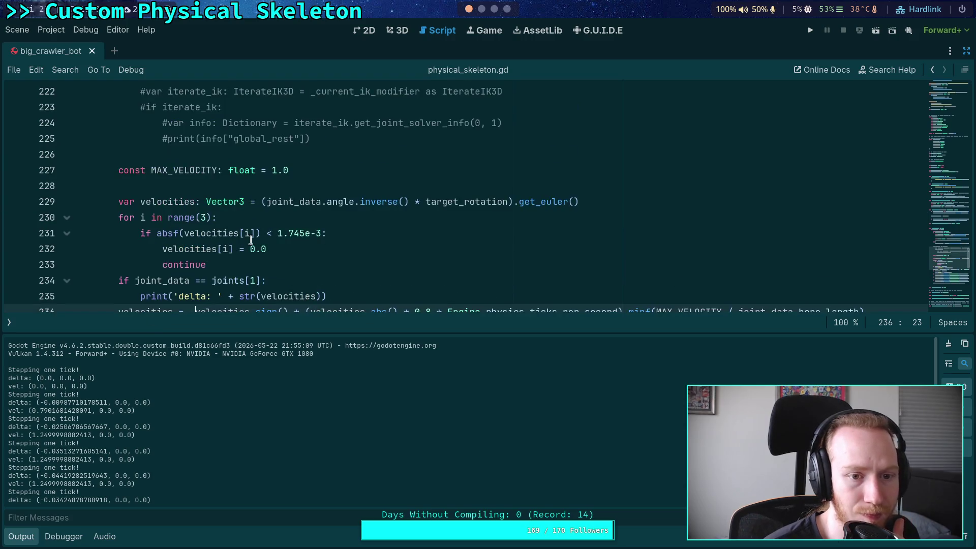
pyautogui.doubleClick(270, 169)
pyautogui.write('0.5')
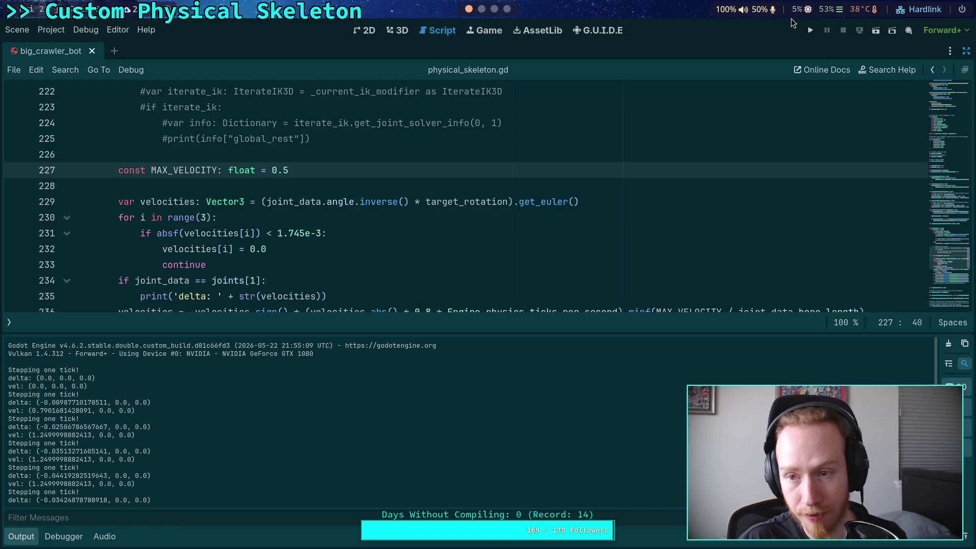
pyautogui.scroll(-2, 681, 194)
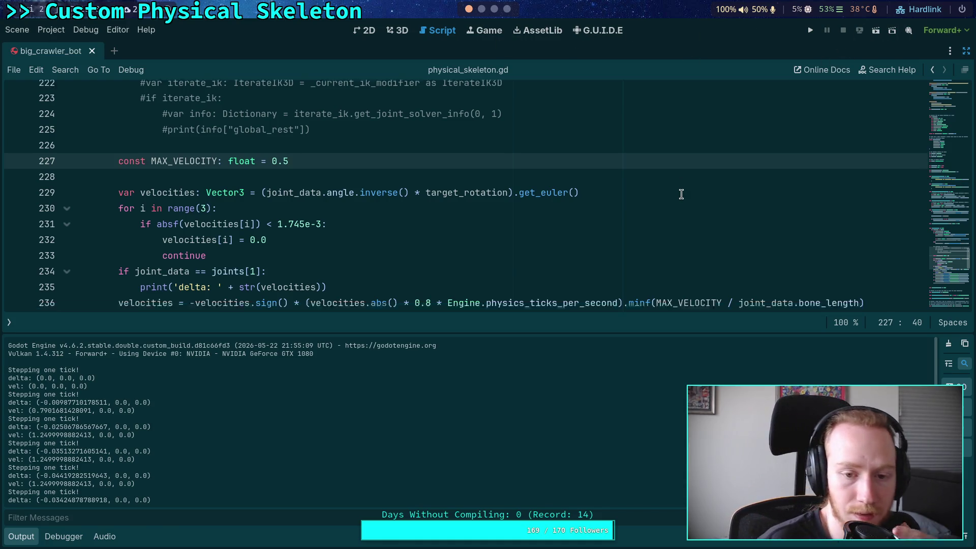
pyautogui.scroll(1, 682, 194)
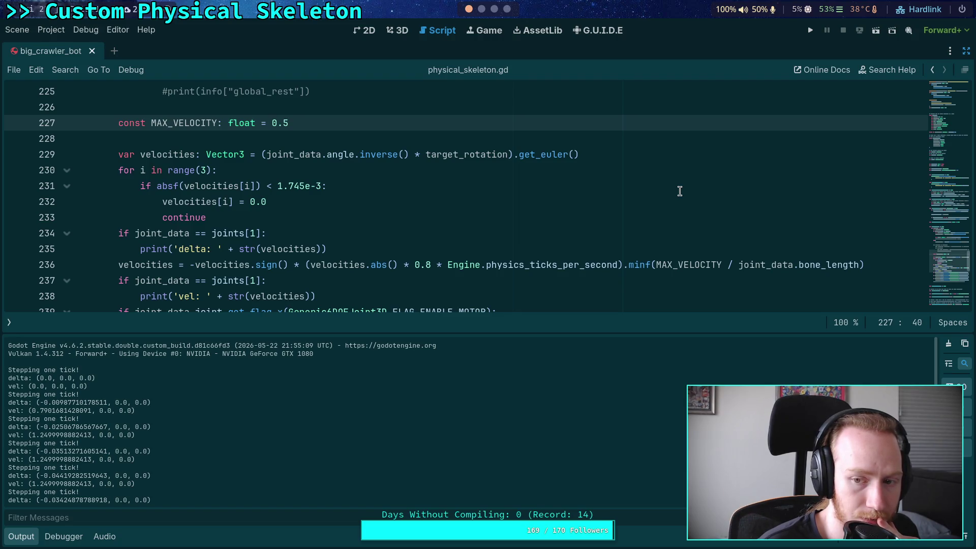
# Step: Run the project with F5 and step physics ticks one by one with Ctrl+comma
pyautogui.press('F5')
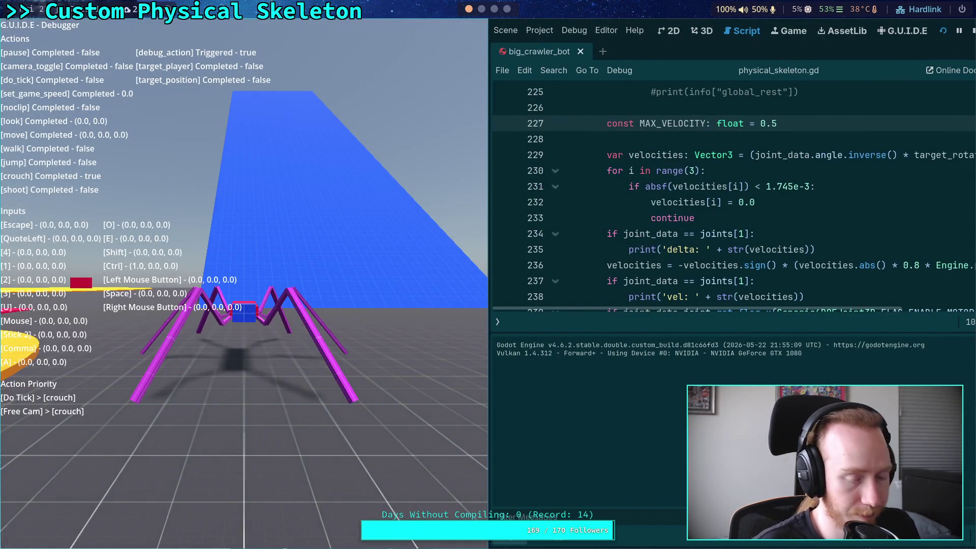
pyautogui.hotkey('ctrl', ',')
pyautogui.hotkey('ctrl', ',')
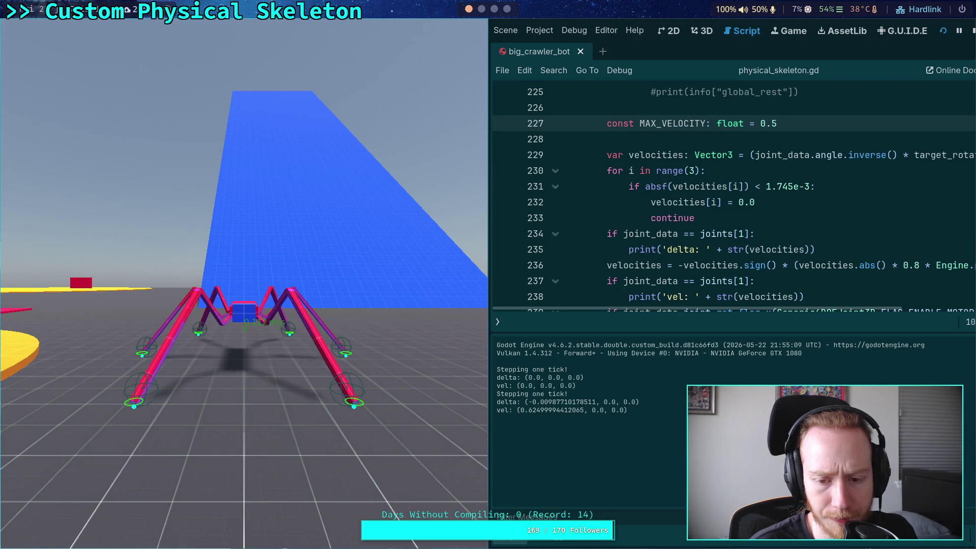
pyautogui.hotkey('ctrl', ',')
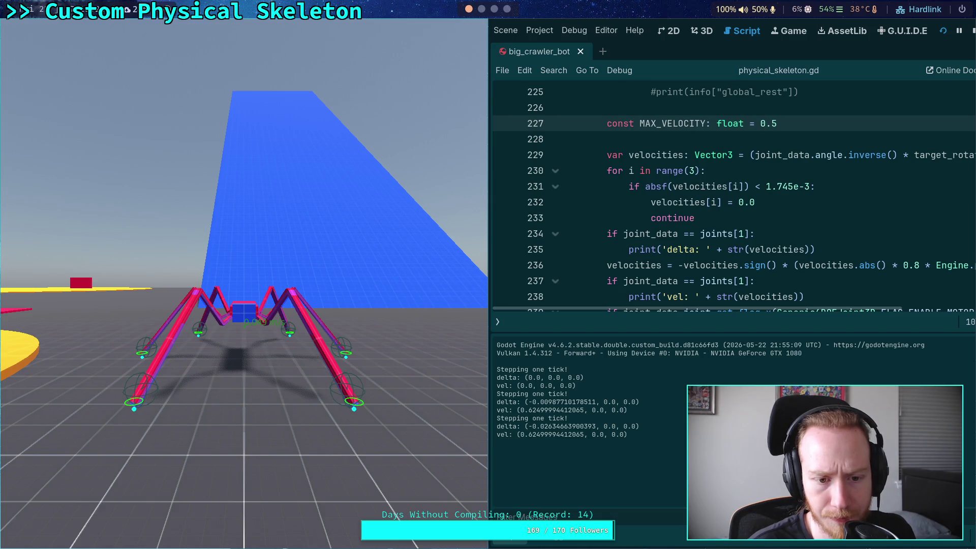
pyautogui.hotkey('ctrl', ',')
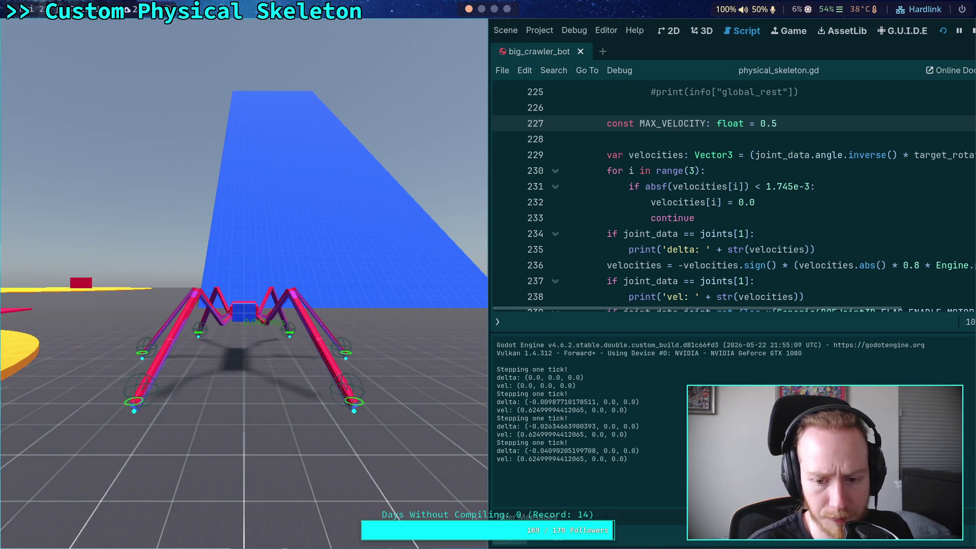
pyautogui.hotkey('ctrl', ',')
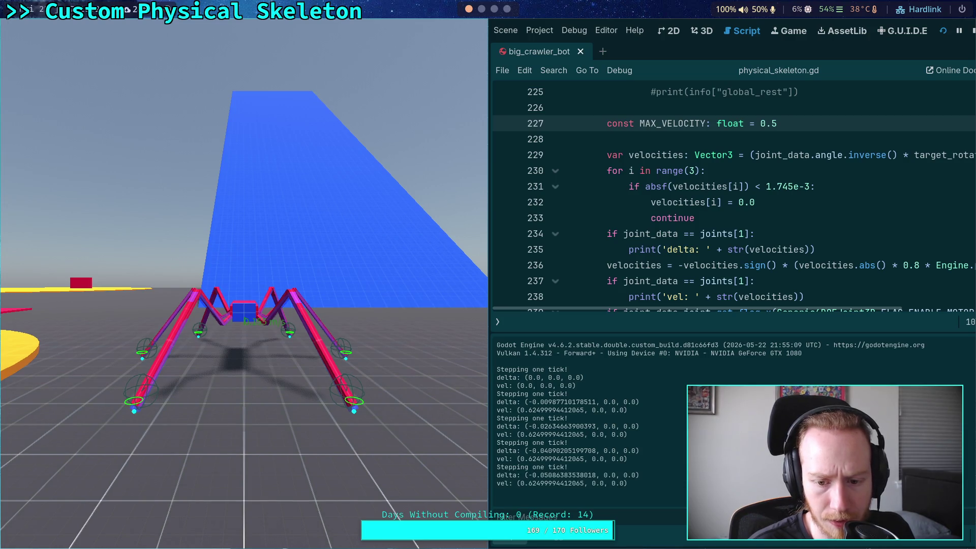
pyautogui.hotkey('ctrl', ',')
pyautogui.hotkey('ctrl', ',')
pyautogui.hotkey('ctrl', ',')
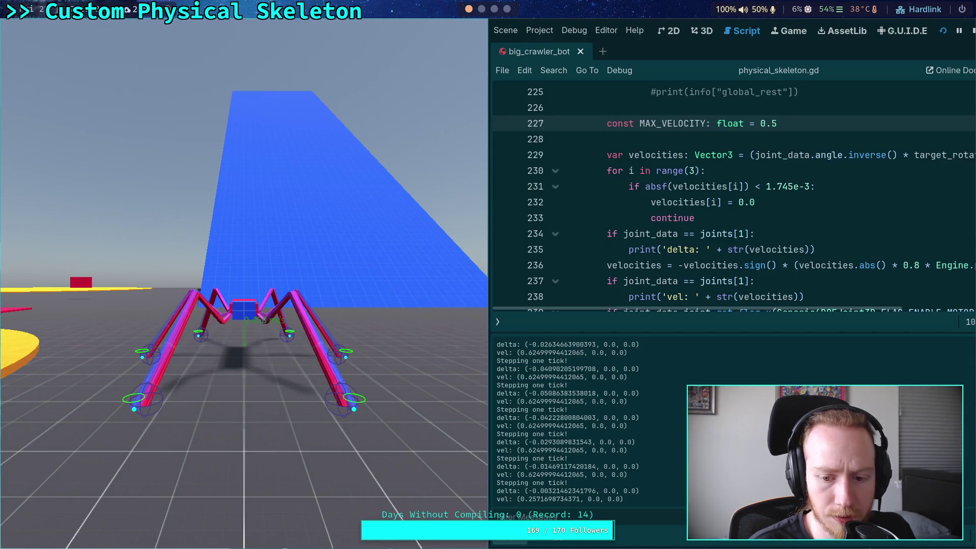
pyautogui.hotkey('ctrl', ',')
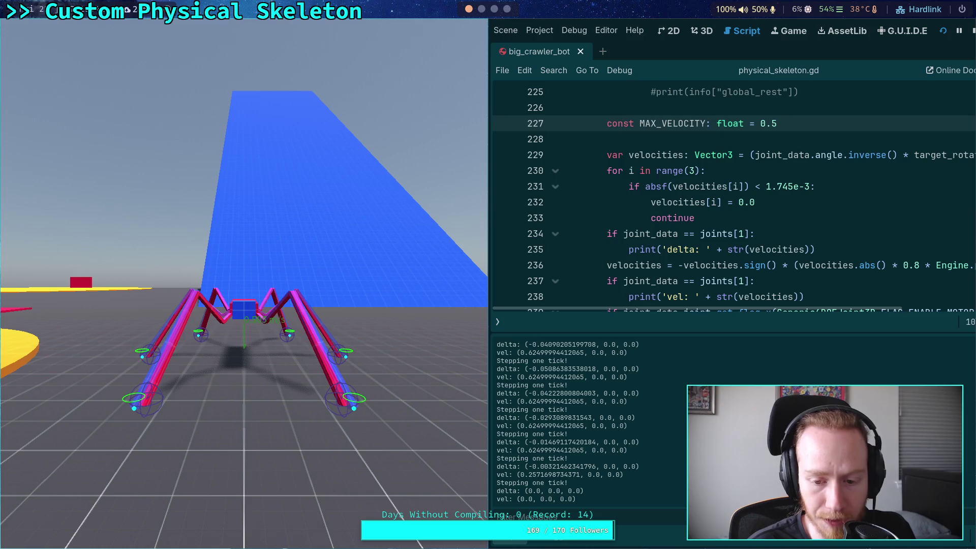
pyautogui.hotkey('ctrl', ',')
pyautogui.hotkey('ctrl', ',')
pyautogui.hotkey('ctrl', ',')
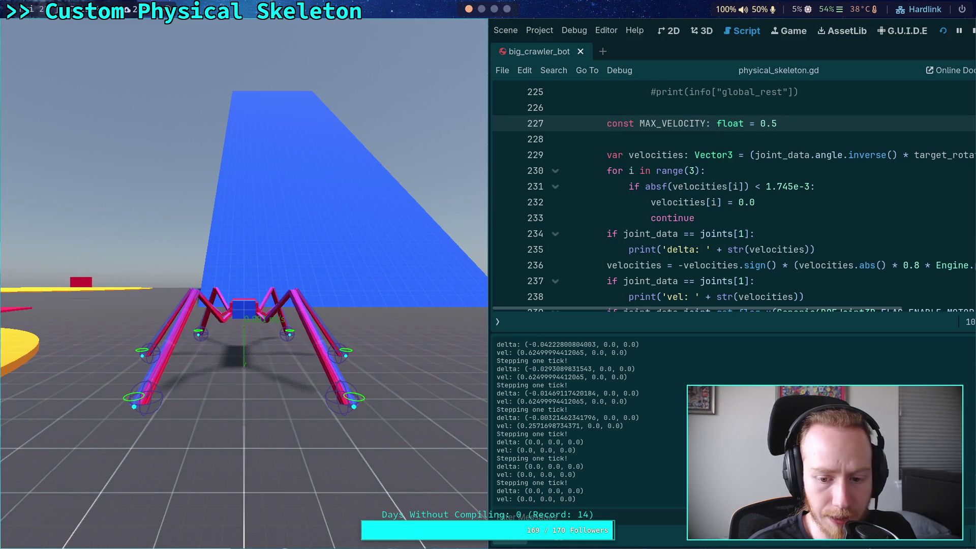
# Step: Step more ticks as vel caps near ±0.625, let the simulation run freely, then stop it
pyautogui.hotkey('ctrl', ',')
pyautogui.hotkey('ctrl', ',')
pyautogui.hotkey('ctrl', ',')
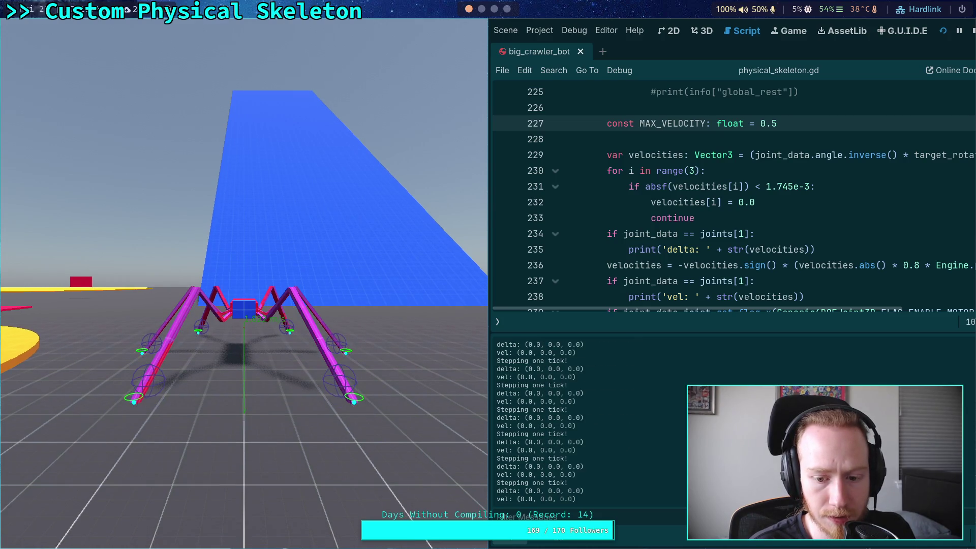
pyautogui.hotkey('ctrl', ',')
pyautogui.hotkey('ctrl', ',')
pyautogui.hotkey('ctrl', ',')
pyautogui.hotkey('ctrl', ',')
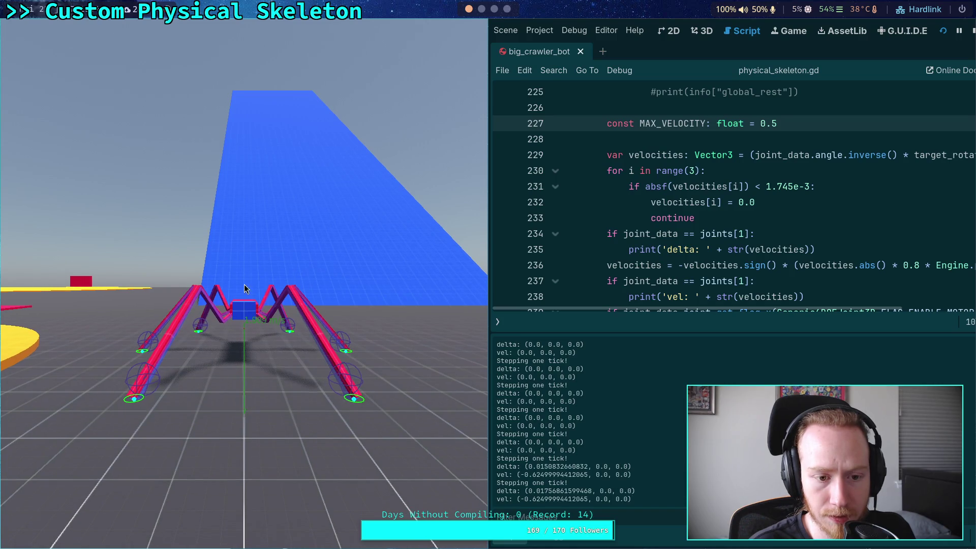
pyautogui.hotkey('ctrl', ',')
pyautogui.hotkey('ctrl', ',')
pyautogui.hotkey('ctrl', ',')
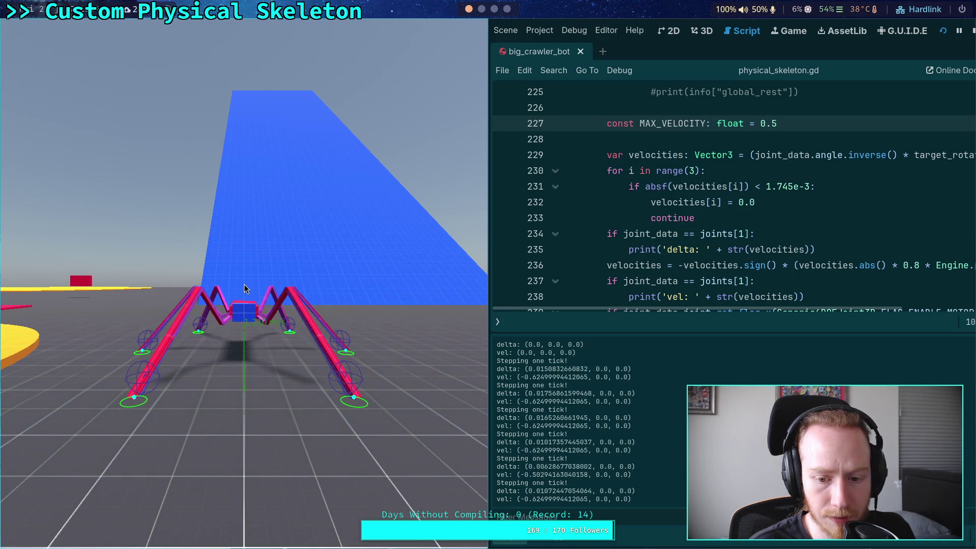
pyautogui.hotkey('ctrl', ',')
pyautogui.hotkey('ctrl', ',')
pyautogui.hotkey('ctrl', ',')
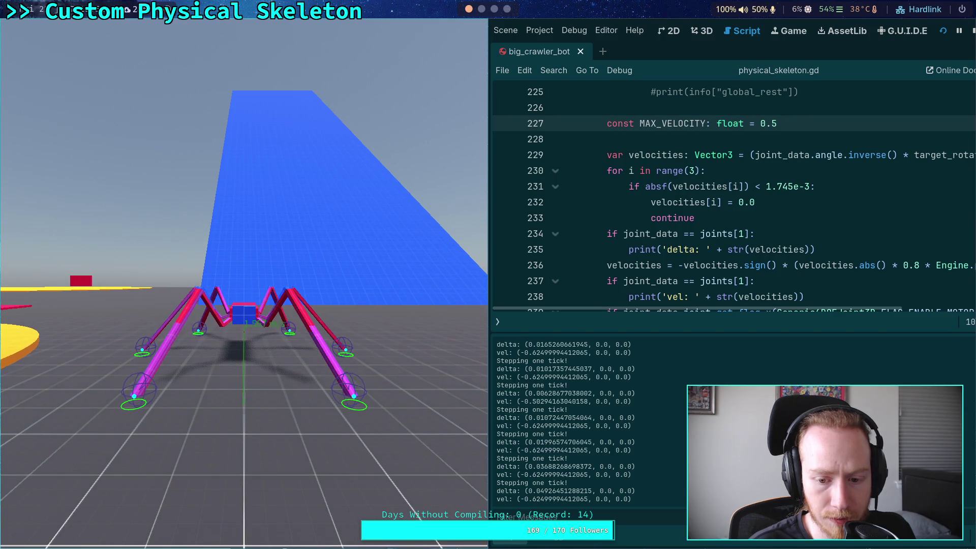
pyautogui.hotkey('ctrl', ',')
pyautogui.hotkey('ctrl', ',')
pyautogui.hotkey('ctrl', ',')
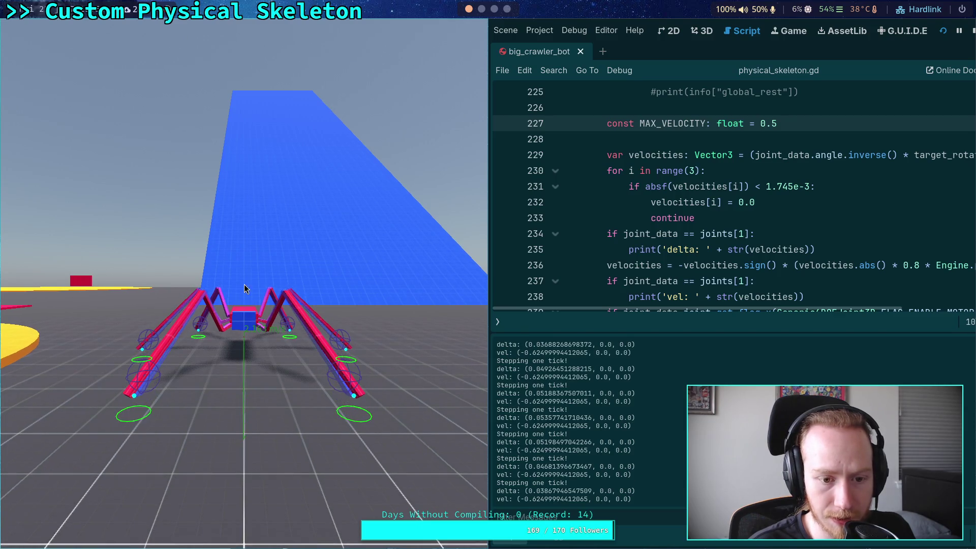
pyautogui.hotkey('ctrl', ',')
pyautogui.hotkey('ctrl', ',')
pyautogui.hotkey('ctrl', ',')
pyautogui.hotkey('ctrl', ',')
pyautogui.hotkey('ctrl', ',')
pyautogui.hotkey('ctrl', ',')
pyautogui.hotkey('ctrl', ',')
pyautogui.hotkey('ctrl', ',')
pyautogui.hotkey('ctrl', ',')
pyautogui.hotkey('ctrl', ',')
pyautogui.press('F7')
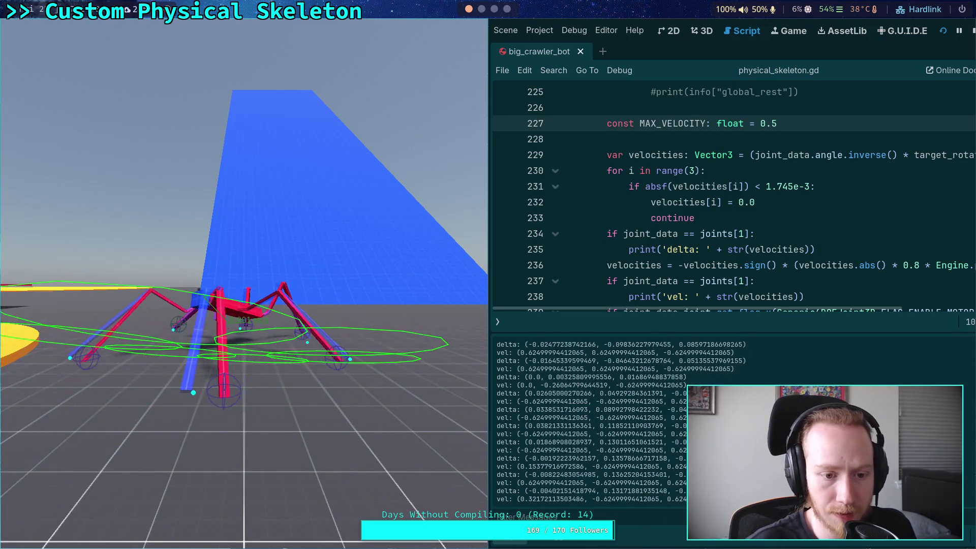
pyautogui.click(973, 31)
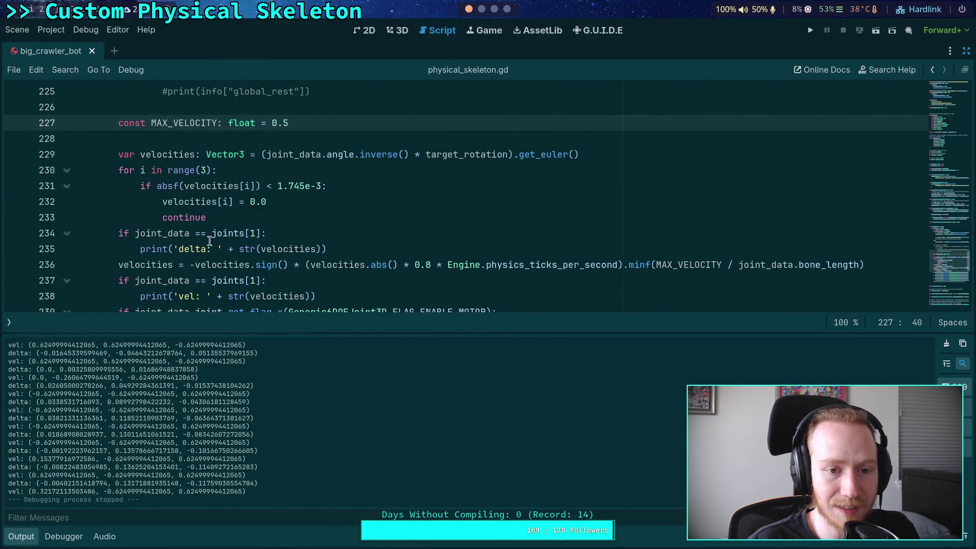
# Step: Delete the minus sign before velocities.sign() on line 236 and collapse the Output dock
pyautogui.click(196, 264)
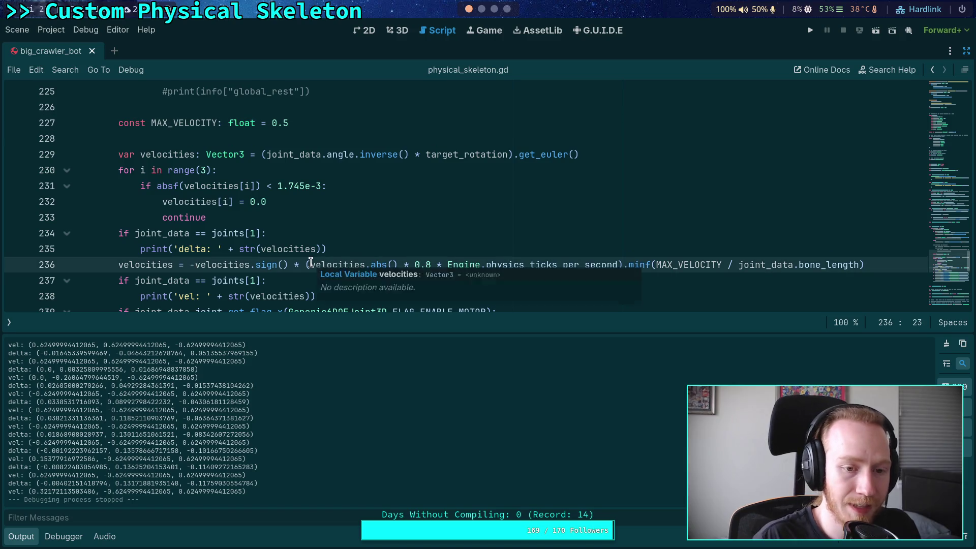
pyautogui.press('BackSpace')
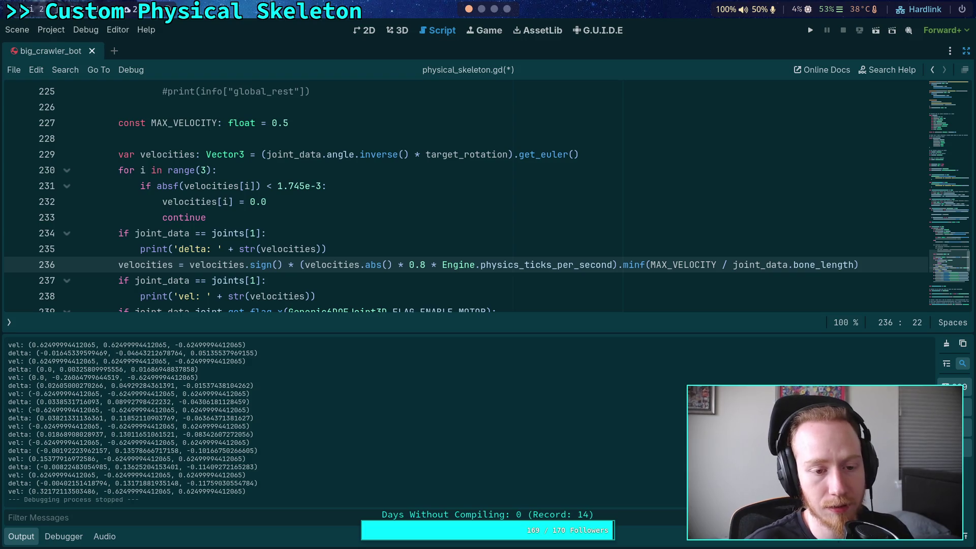
pyautogui.click(21, 536)
pyautogui.scroll(3, 395, 291)
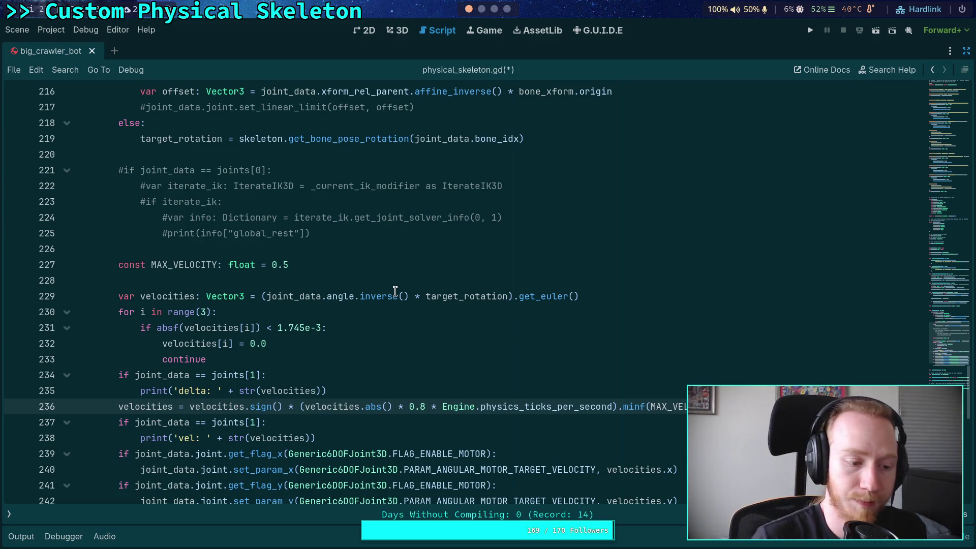
# Step: Dismiss the Generic6DOFJoint3D documentation popup covering the script
pyautogui.scroll(-3, 400, 328)
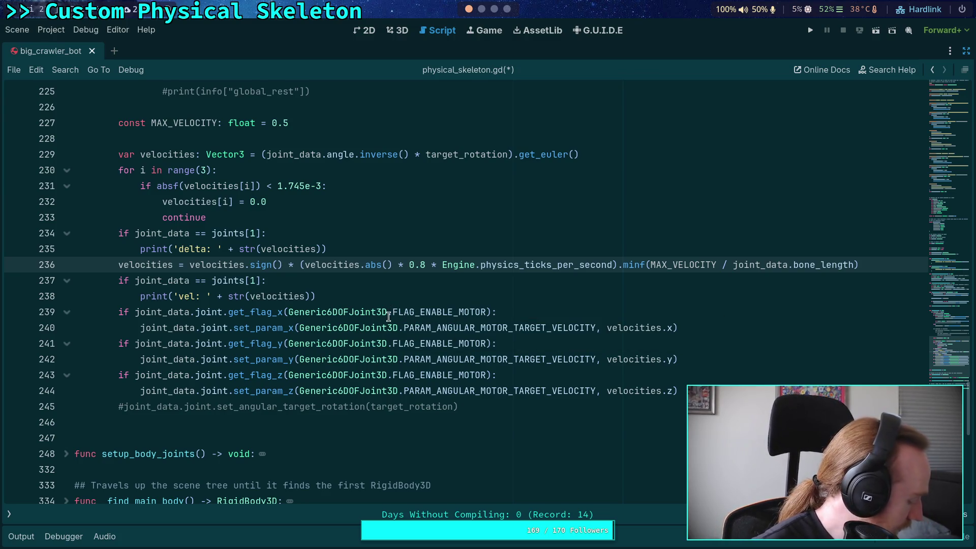
pyautogui.moveTo(389, 316)
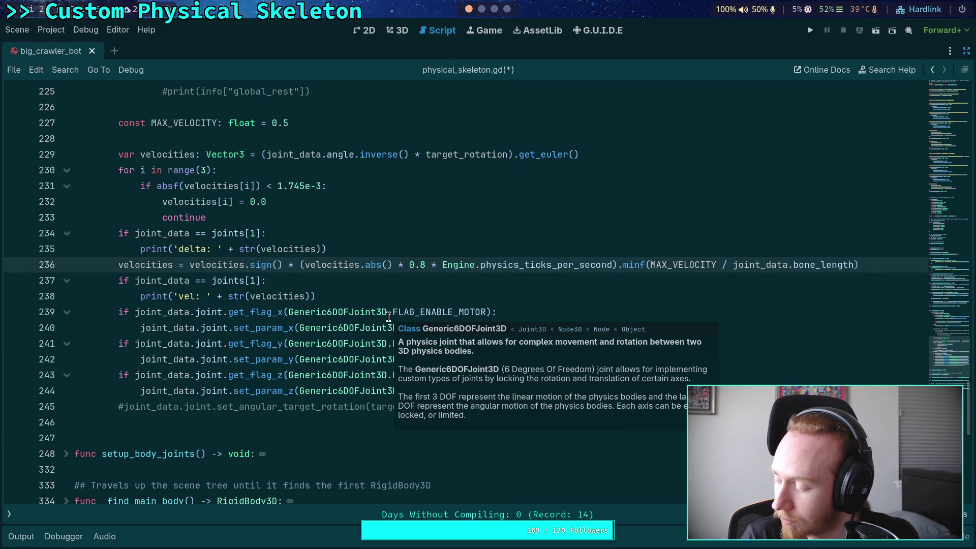
pyautogui.click(355, 283)
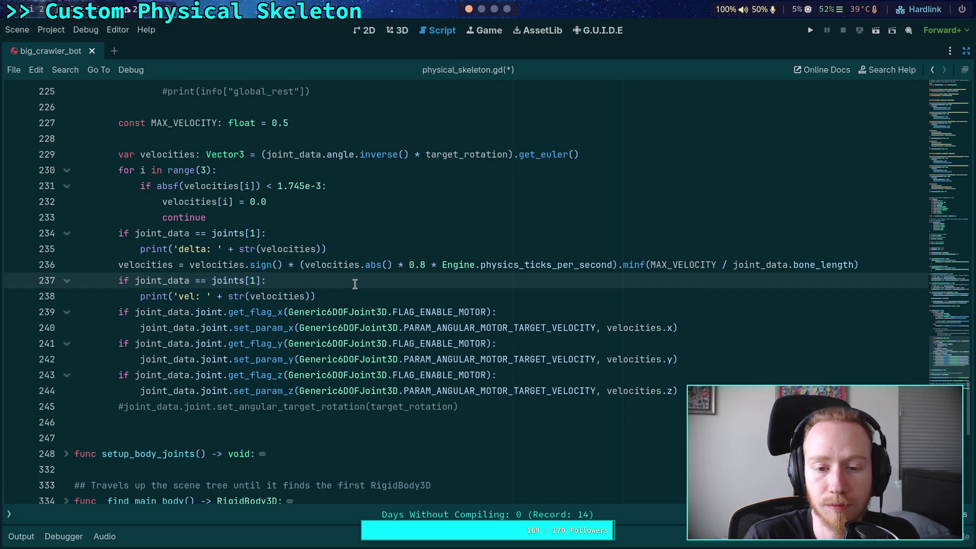
pyautogui.scroll(1, 365, 307)
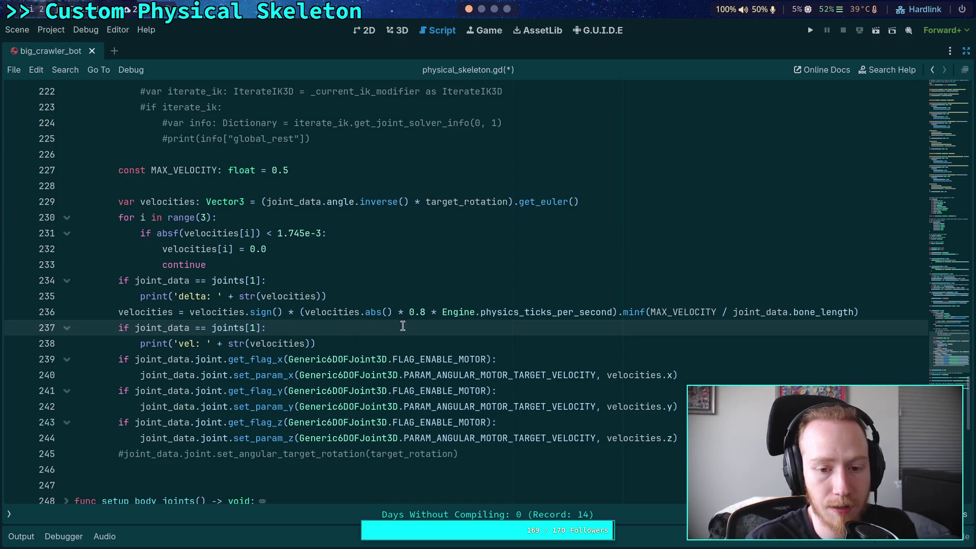
# Step: Change line 236's velocity factor from 0.8 to 0.5, save, and relaunch the game
pyautogui.click(422, 312)
pyautogui.press('BackSpace')
pyautogui.write('5')
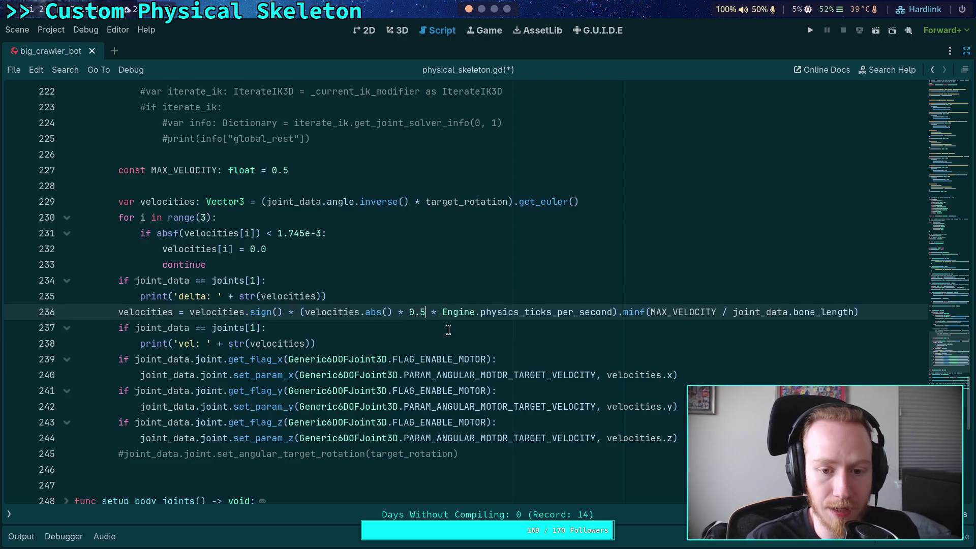
pyautogui.hotkey('ctrl', 's')
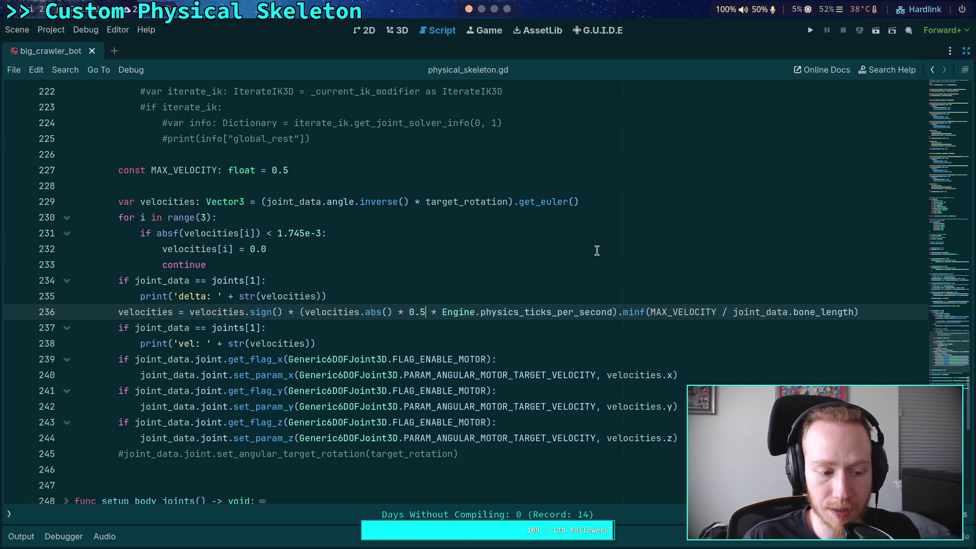
pyautogui.click(810, 30)
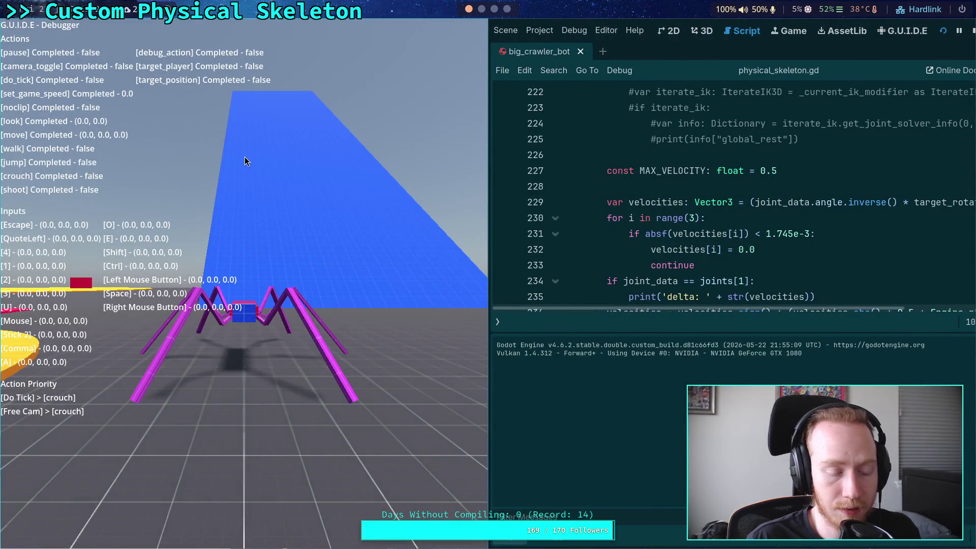
# Step: Step four ticks with Ctrl+Space, watching vel hold near -0.625, then stop the game
pyautogui.scroll(-3, 749, 235)
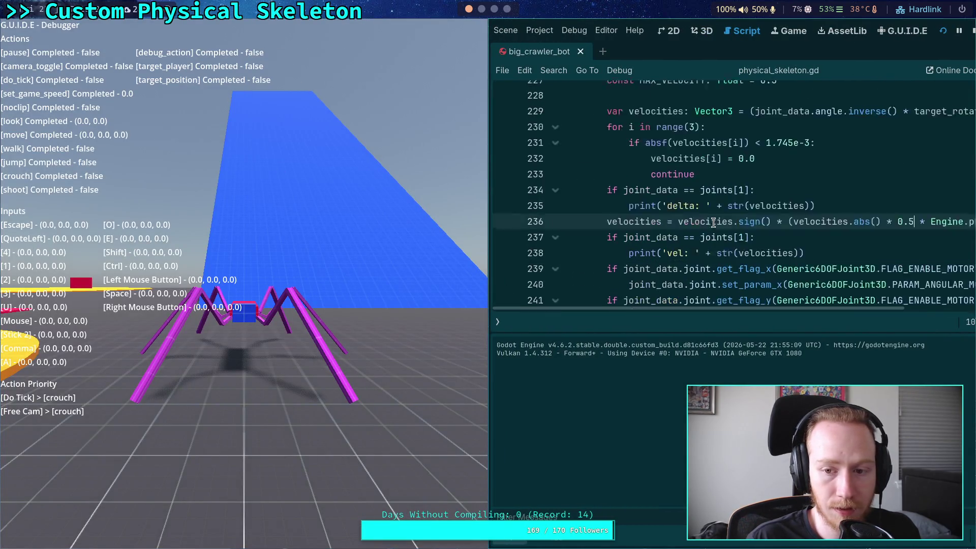
pyautogui.scroll(-1, 748, 235)
pyautogui.scroll(4, 748, 235)
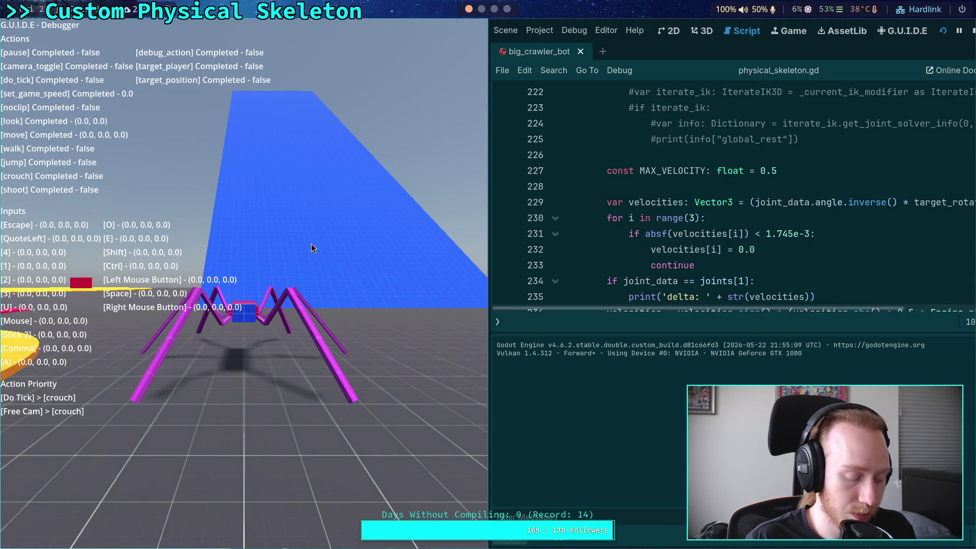
pyautogui.hotkey('ctrl', 'space')
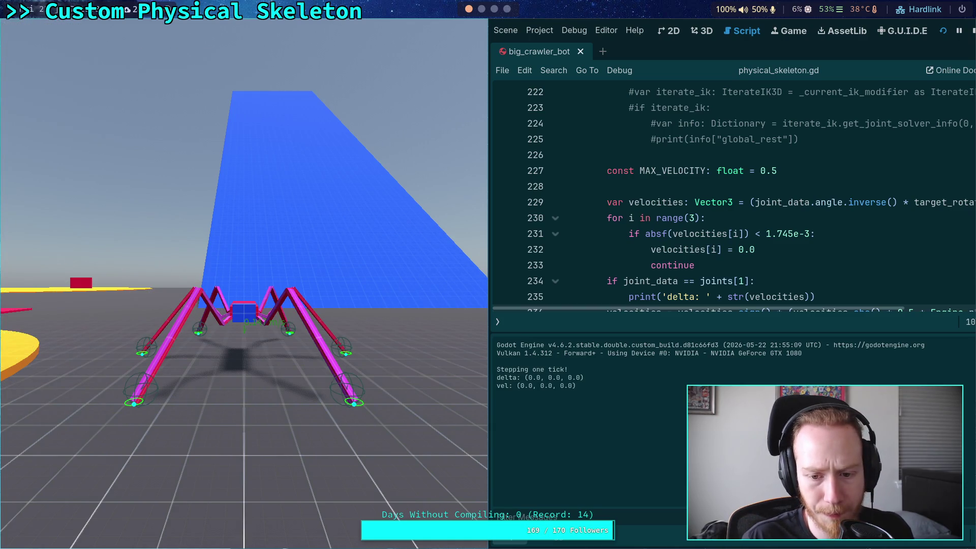
pyautogui.hotkey('ctrl', 'space')
pyautogui.hotkey('ctrl', 'space')
pyautogui.hotkey('ctrl', 'space')
pyautogui.hotkey('ctrl', 'space')
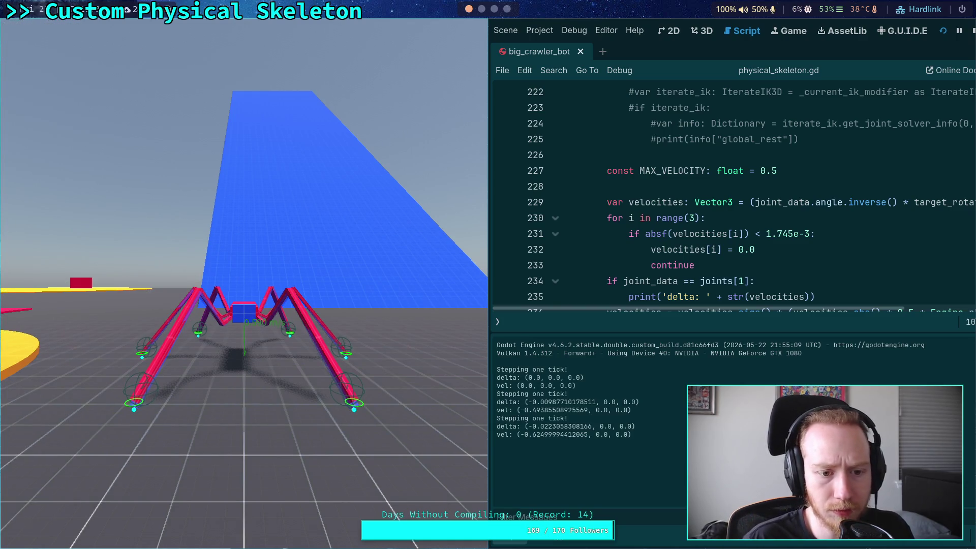
pyautogui.hotkey('ctrl', 'space')
pyautogui.hotkey('ctrl', 'space')
pyautogui.hotkey('ctrl', 'space')
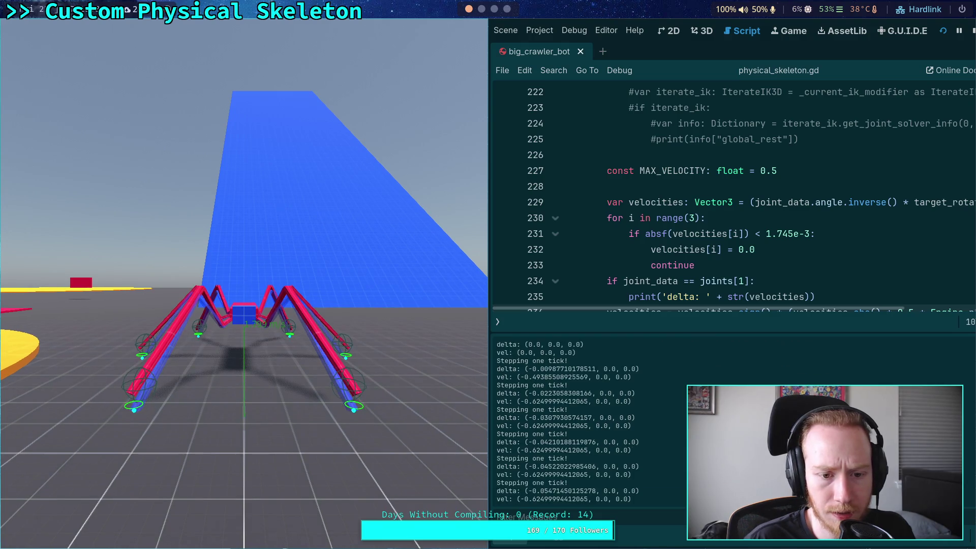
pyautogui.hotkey('ctrl', 'space')
pyautogui.hotkey('ctrl', 'space')
pyautogui.hotkey('ctrl', 'space')
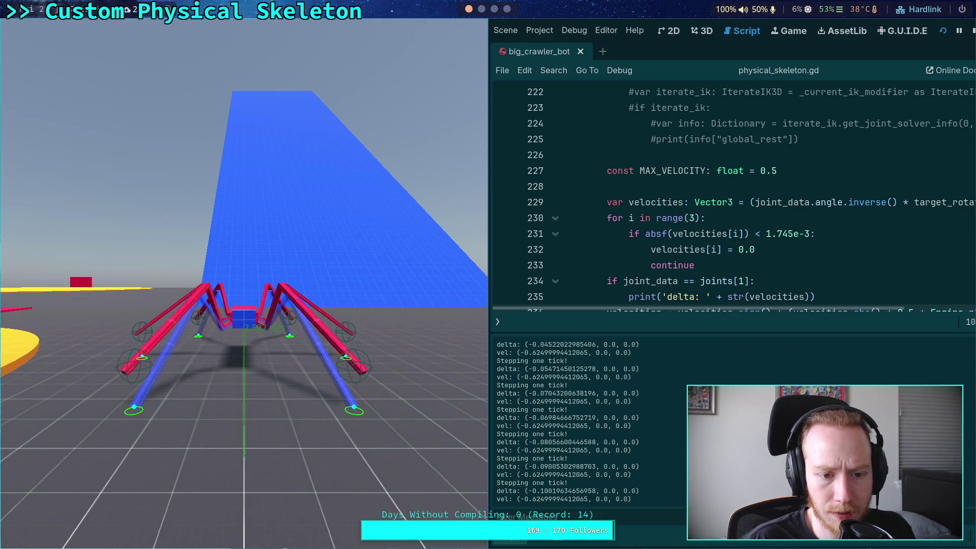
pyautogui.click(972, 31)
# Step: Insert a minus before velocities on line 236, dismiss the accidental new-script prompt, and save
pyautogui.scroll(-2, 262, 214)
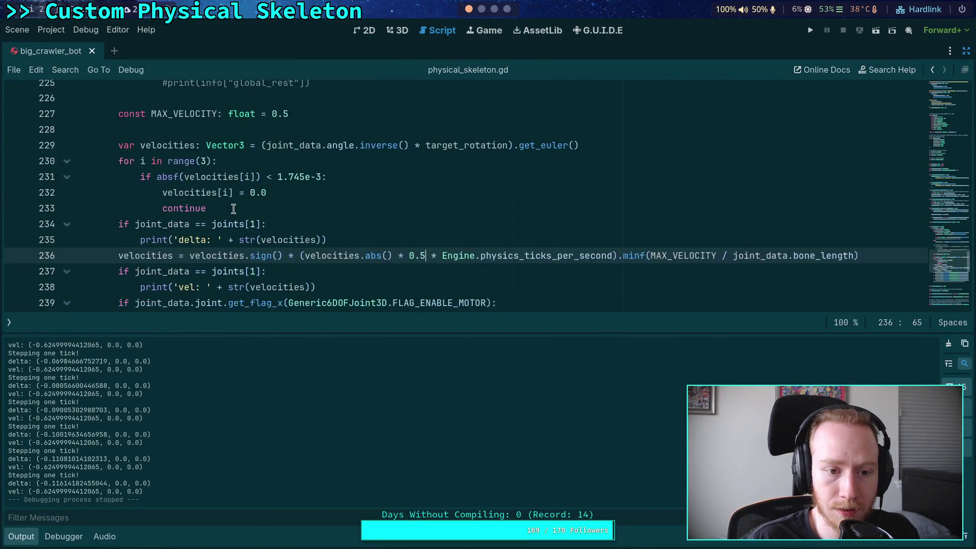
pyautogui.click(203, 218)
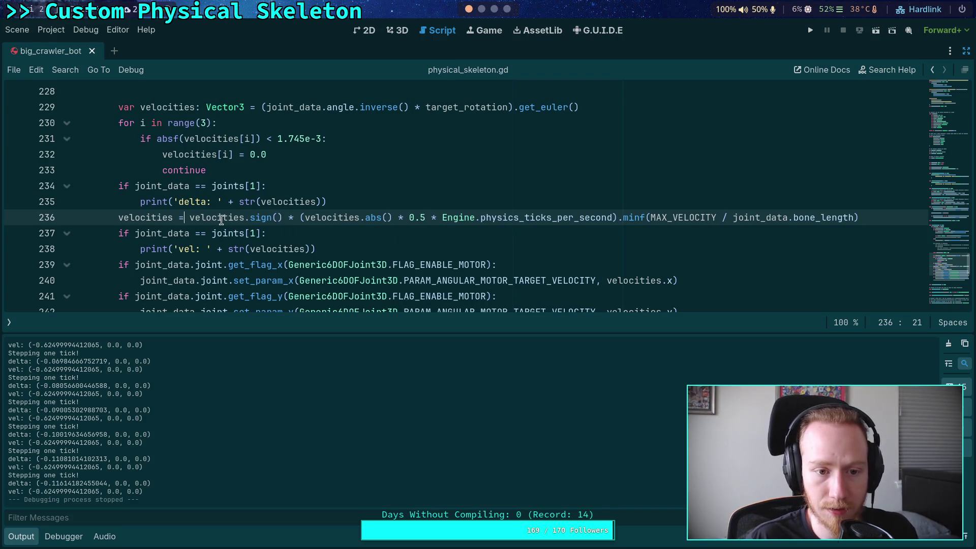
pyautogui.press('Right')
pyautogui.moveTo(191, 218)
pyautogui.write('-')
pyautogui.hotkey('ctrl', 'n')
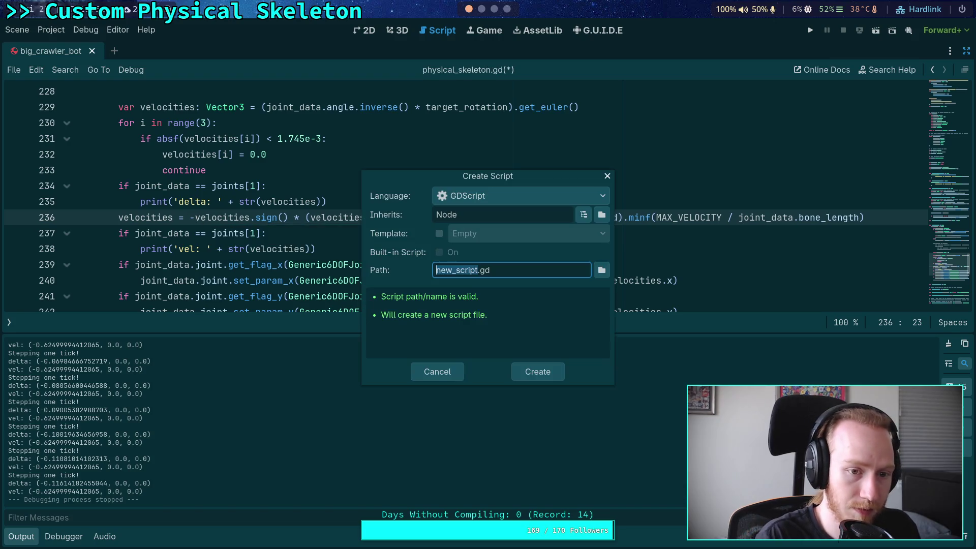
pyautogui.press('Escape')
pyautogui.hotkey('ctrl', 's')
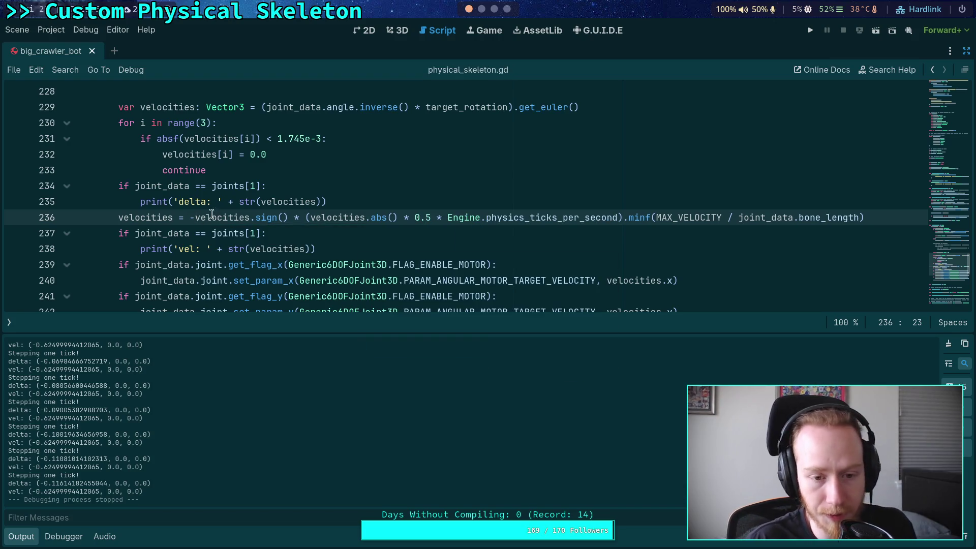
# Step: Move the negation from line 236's velocities to the rotation expression on line 229 and save
pyautogui.scroll(1, 460, 206)
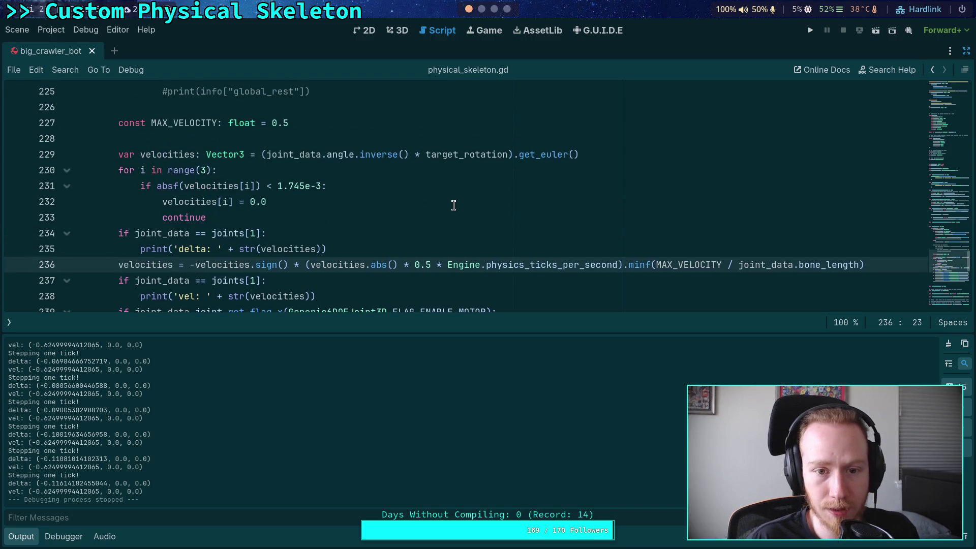
pyautogui.press('BackSpace')
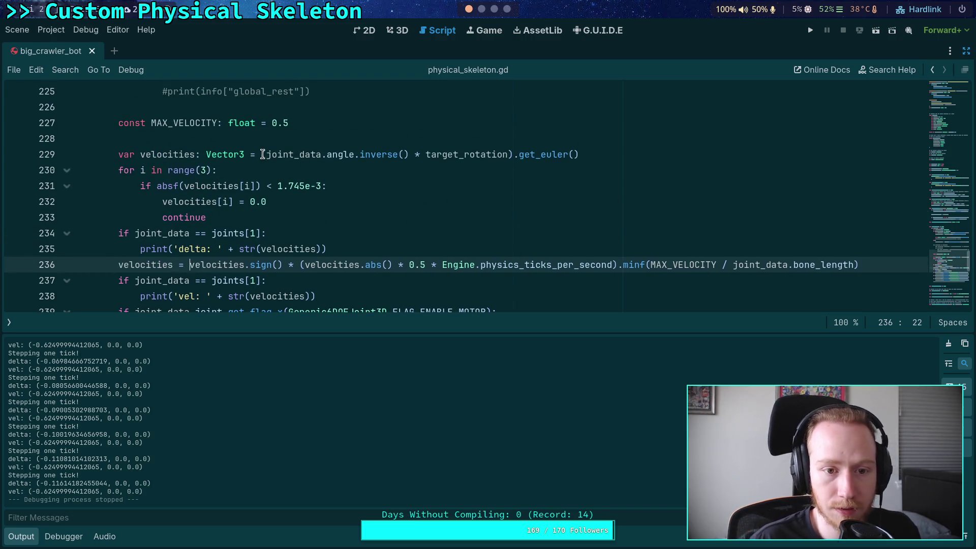
pyautogui.click(262, 154)
pyautogui.write('-')
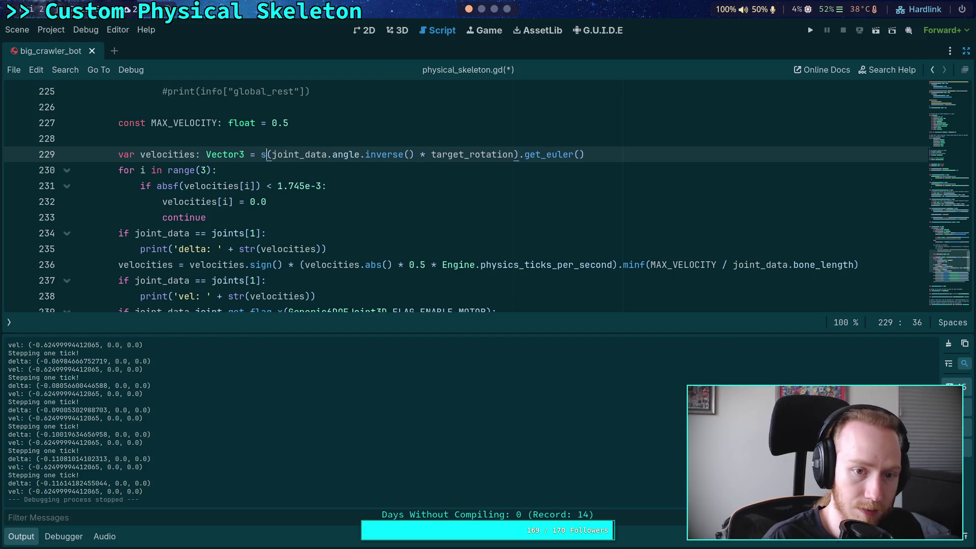
pyautogui.hotkey('ctrl', 's')
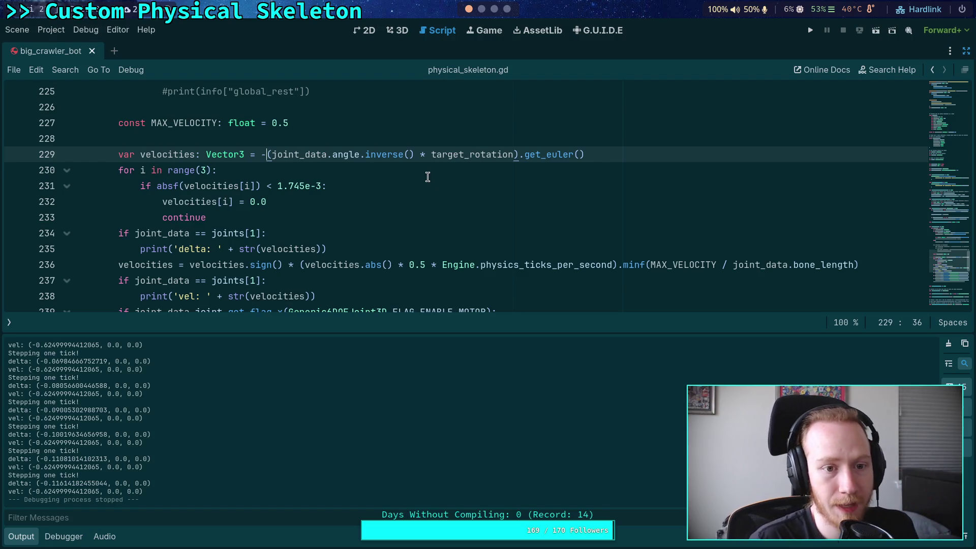
pyautogui.scroll(1, 445, 208)
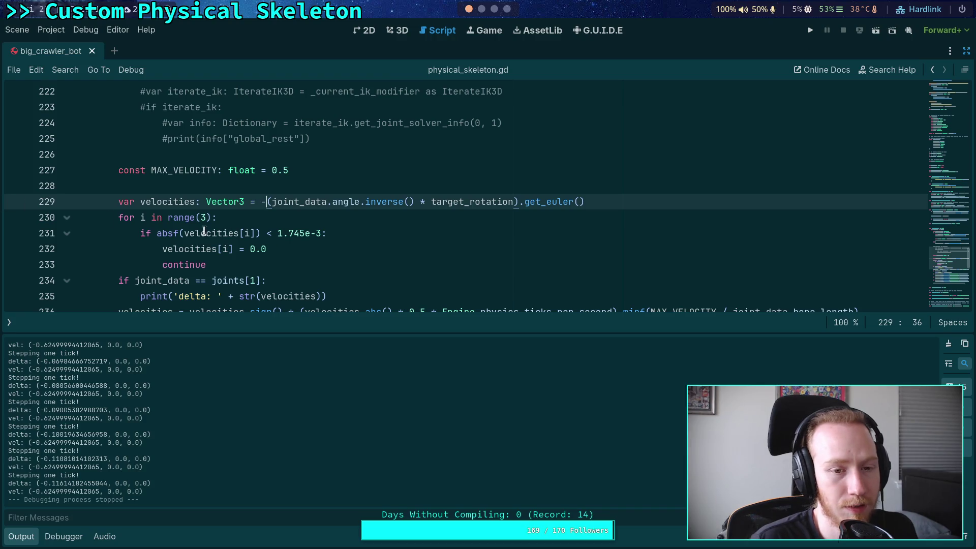
# Step: Launch the game with the negated delta and step five physics ticks
pyautogui.click(477, 202)
pyautogui.press('F5')
pyautogui.press('F5')
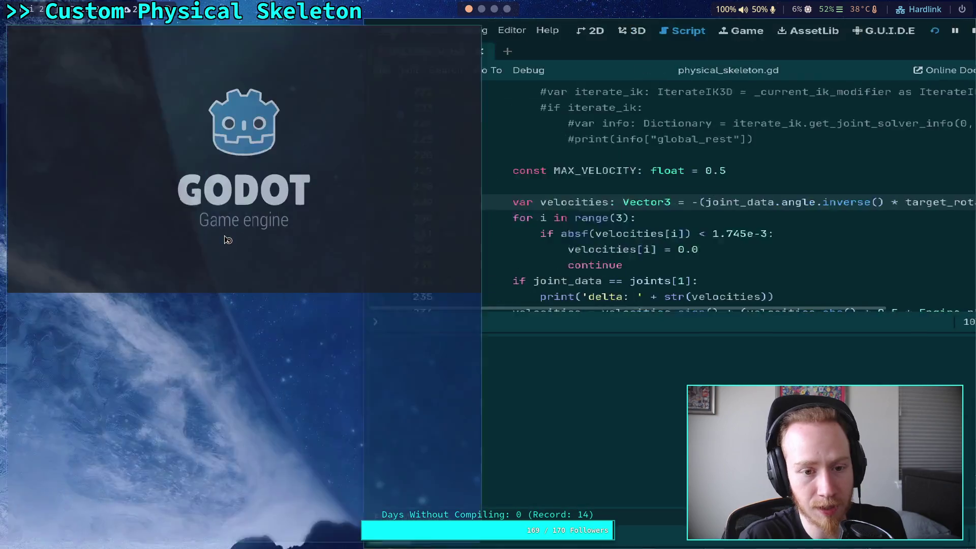
pyautogui.press(',')
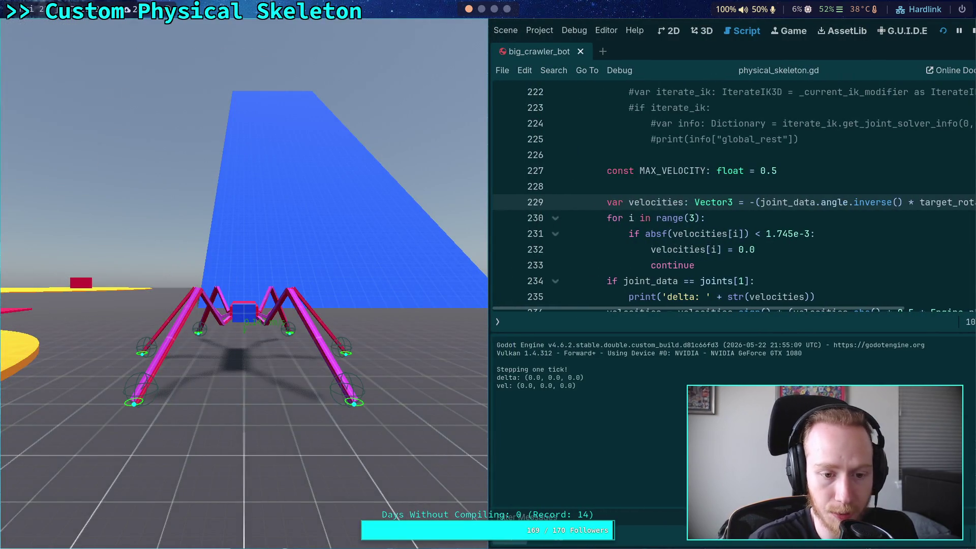
pyautogui.press(',')
pyautogui.press(',')
pyautogui.press(',')
pyautogui.press(',')
pyautogui.press(',')
pyautogui.press(',')
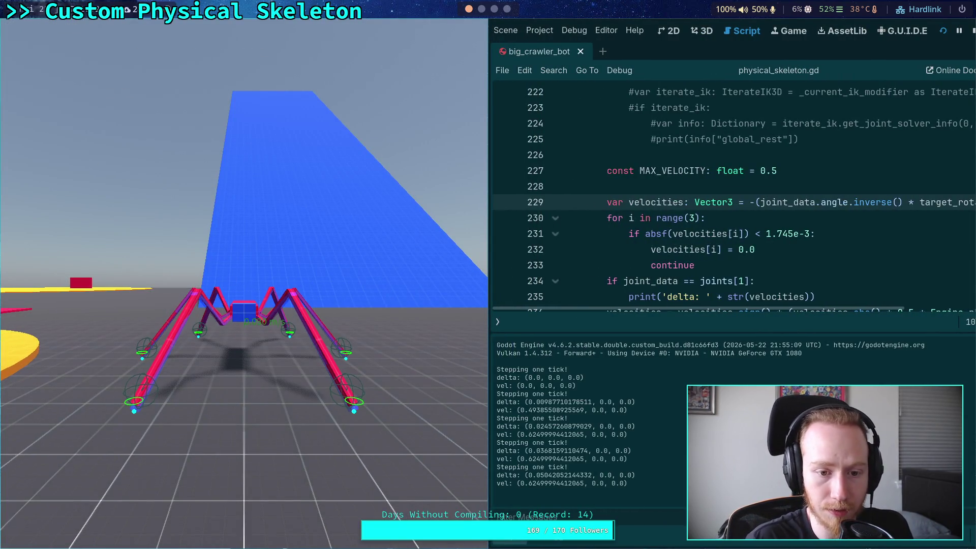
pyautogui.press(',')
pyautogui.press(',')
pyautogui.press(',')
pyautogui.press(',')
pyautogui.press(',')
pyautogui.press(',')
pyautogui.press(',')
pyautogui.press(',')
pyautogui.press(',')
pyautogui.press(',')
pyautogui.press(',')
pyautogui.press(',')
pyautogui.press(',')
pyautogui.press(',')
pyautogui.press(',')
pyautogui.press(',')
pyautogui.press(',')
pyautogui.press(',')
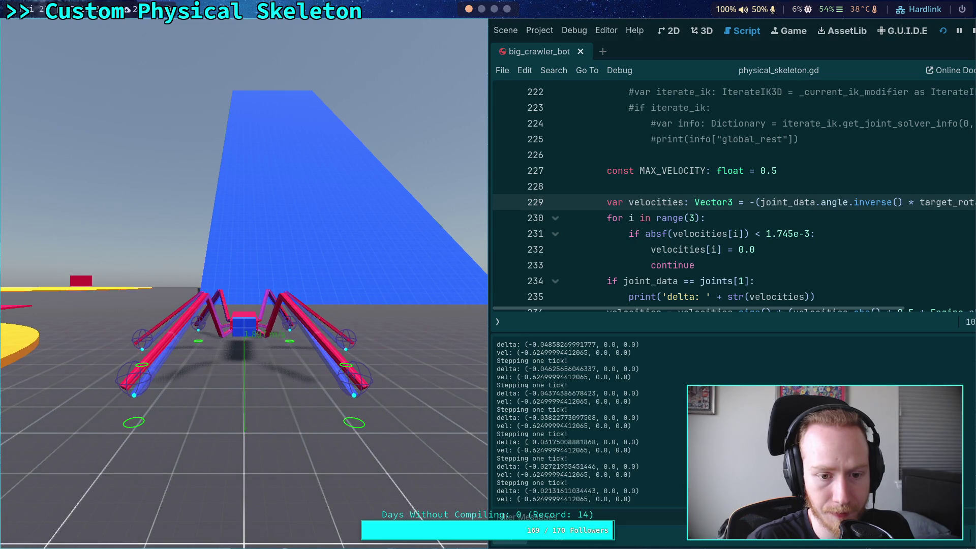
pyautogui.press(',')
pyautogui.press(',')
pyautogui.press(',')
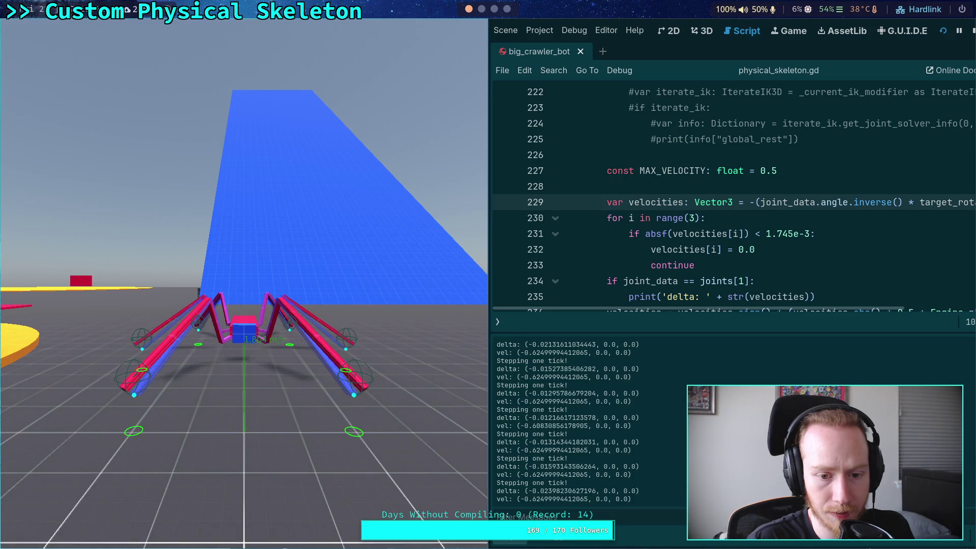
pyautogui.press(',')
pyautogui.press(',')
pyautogui.press(',')
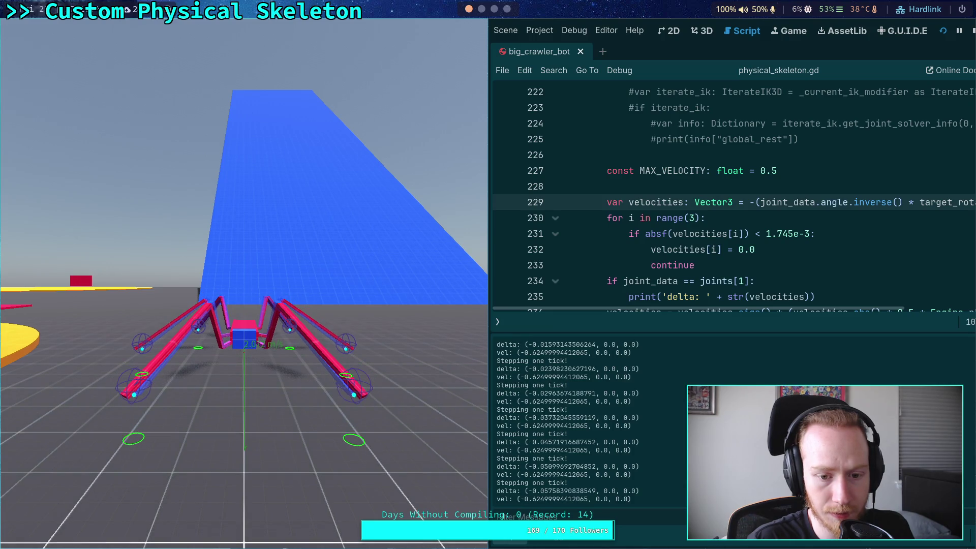
# Step: Unpause briefly to let the spider move, then pause and step four more ticks as it topples
pyautogui.press('p')
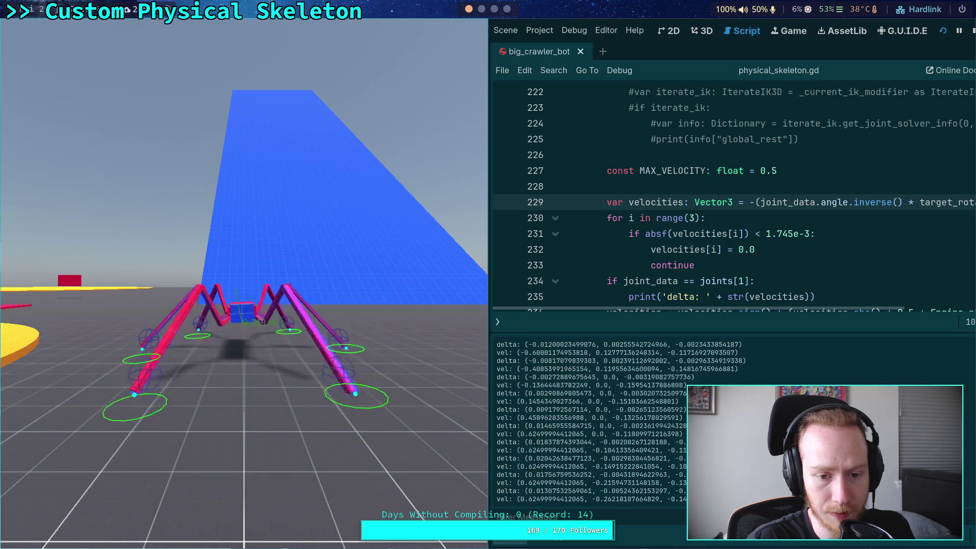
pyautogui.press('p')
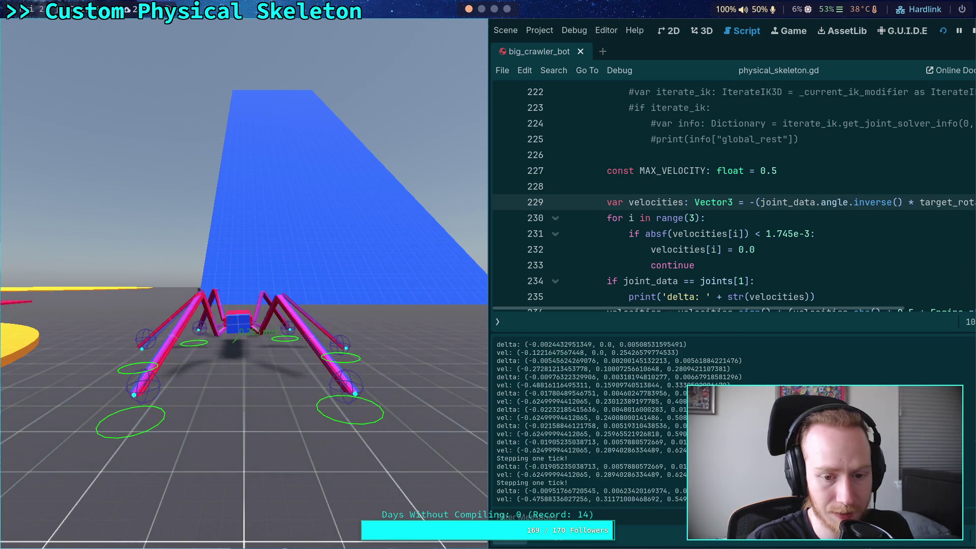
pyautogui.press(',')
pyautogui.press(',')
pyautogui.press(',')
pyautogui.press(',')
pyautogui.press(',')
pyautogui.press(',')
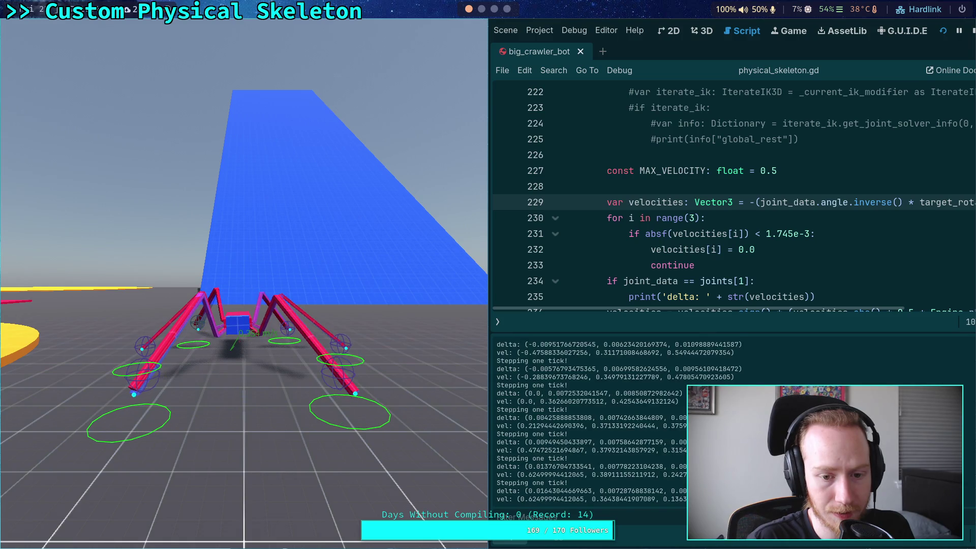
pyautogui.press(',')
pyautogui.press(',')
pyautogui.press(',')
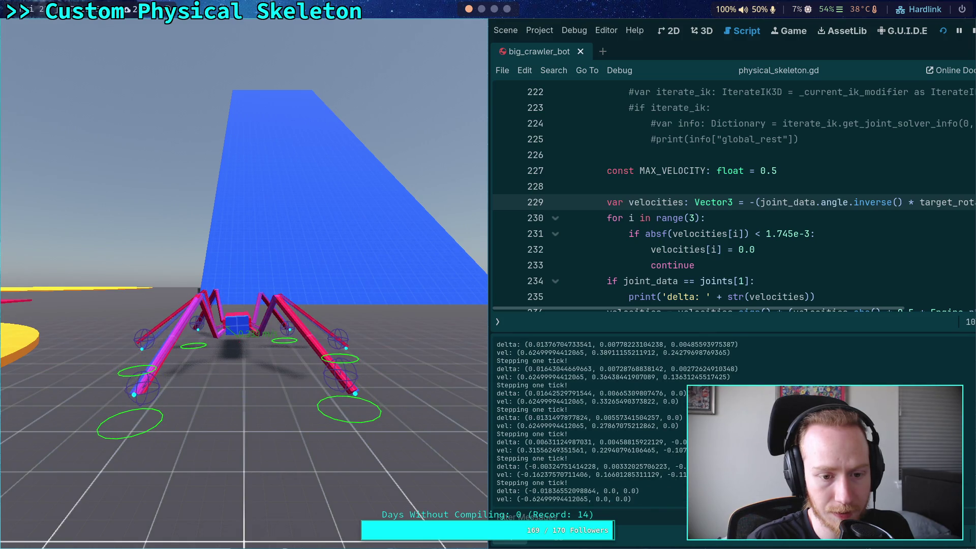
pyautogui.press(',')
pyautogui.press(',')
pyautogui.press(',')
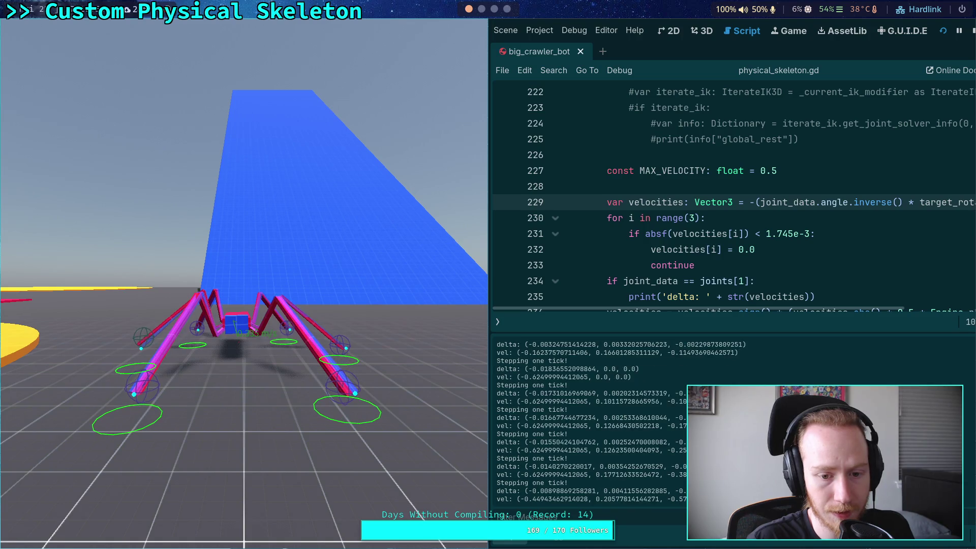
pyautogui.press(',')
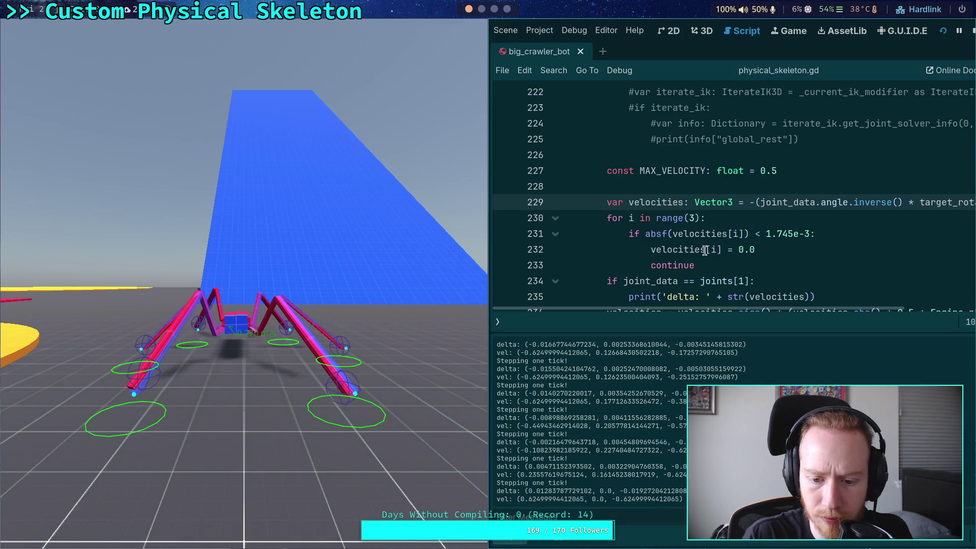
pyautogui.scroll(-3, 709, 252)
pyautogui.scroll(1, 717, 256)
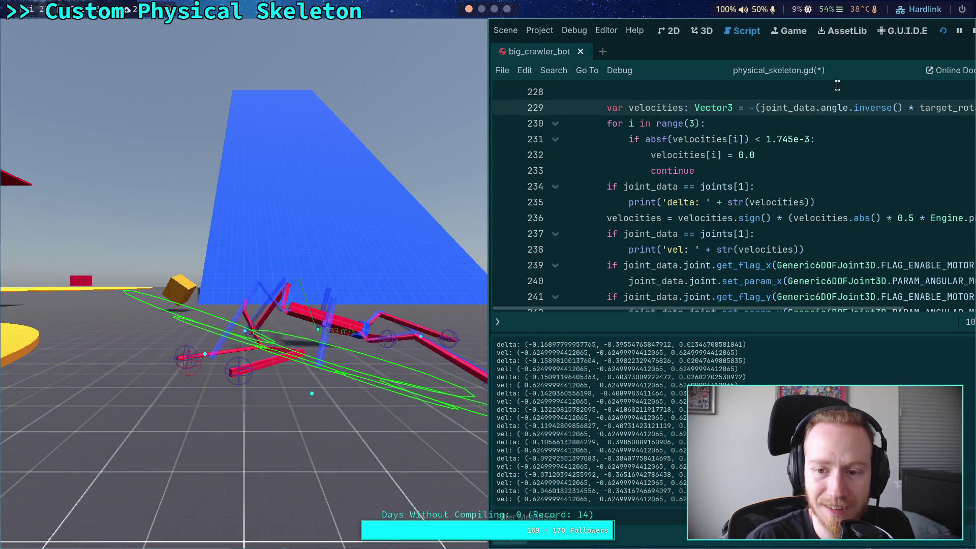
# Step: Stop the game and change line 236's velocity factor from 0.5 to 0.1, saving the script
pyautogui.click(971, 36)
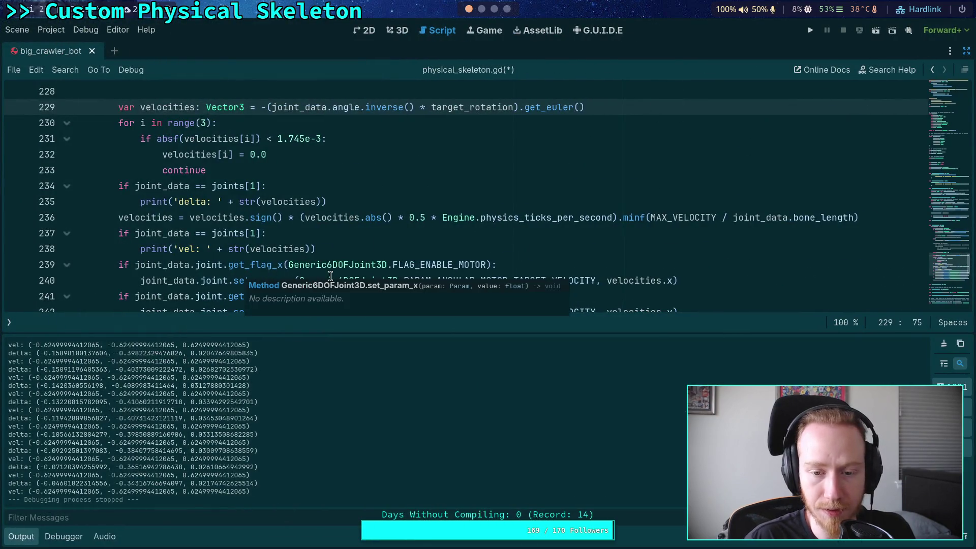
pyautogui.scroll(1, 390, 236)
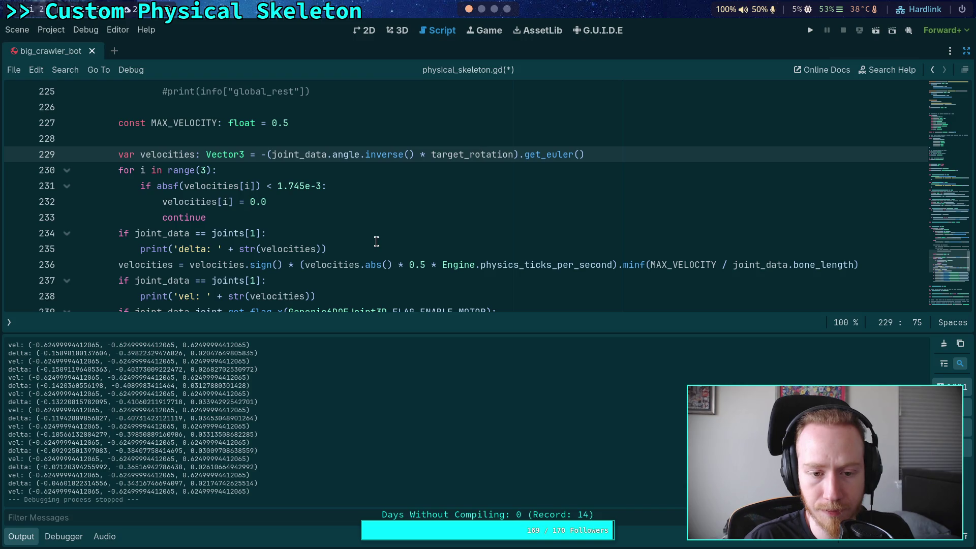
pyautogui.doubleClick(343, 267)
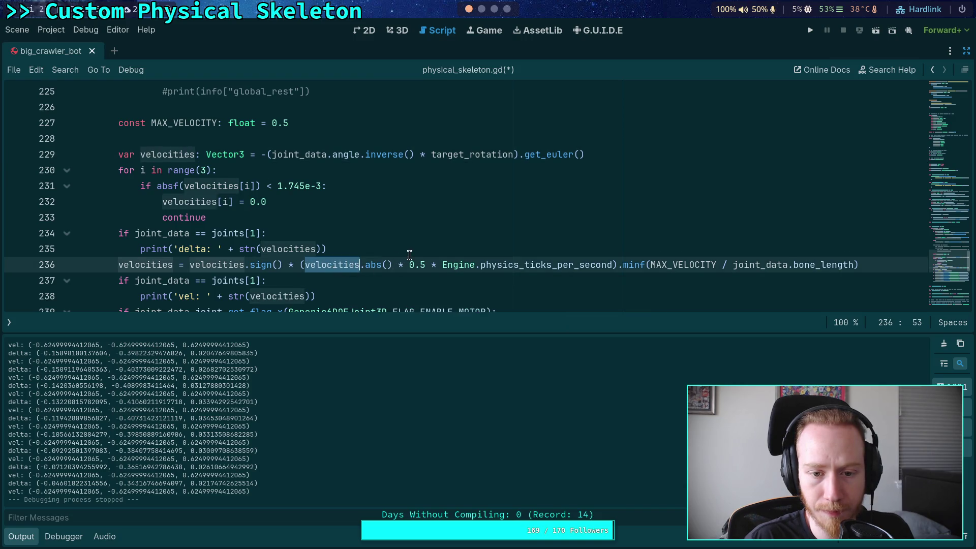
pyautogui.doubleClick(423, 267)
pyautogui.write('1')
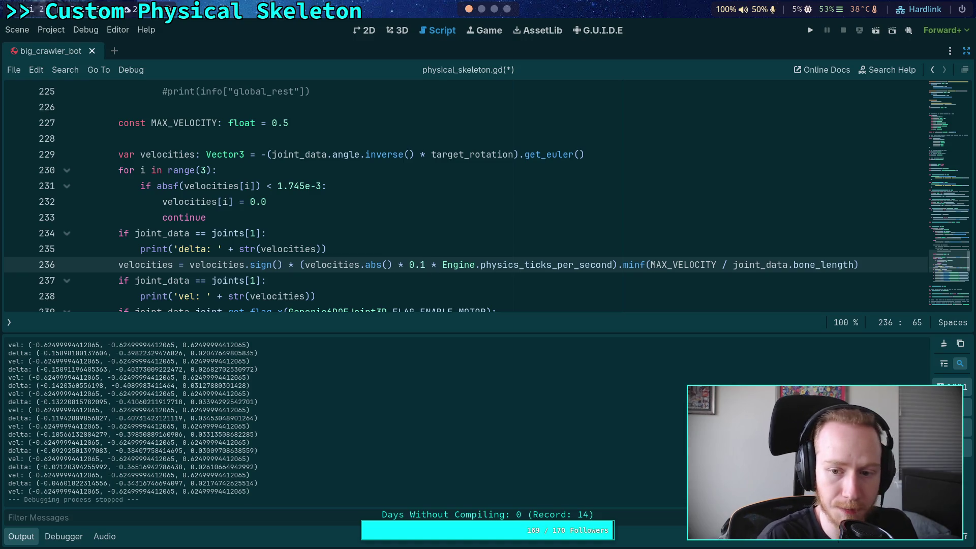
pyautogui.hotkey('ctrl', 's')
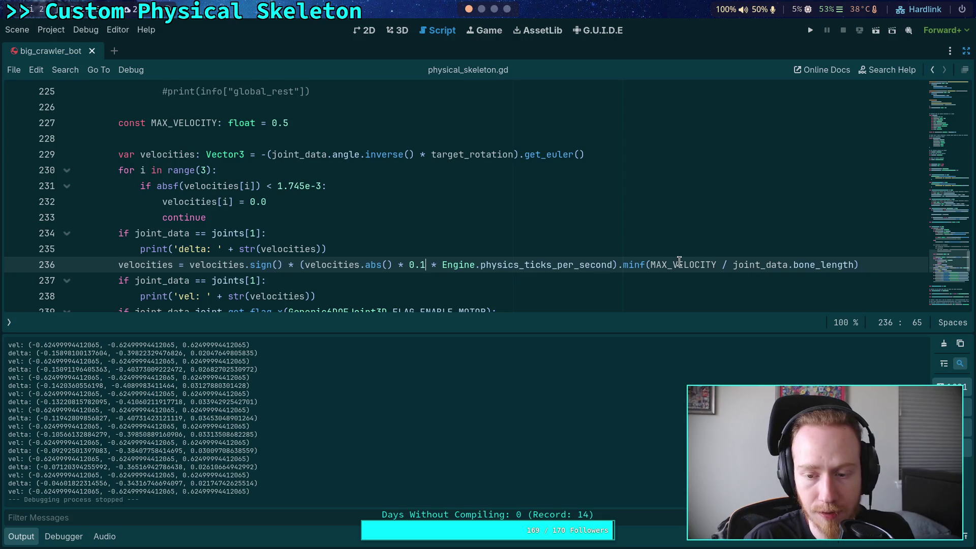
# Step: Review line 236 and relaunch the game to test the spider
pyautogui.moveTo(679, 262)
pyautogui.moveTo(320, 265); pyautogui.dragTo(612, 266)
pyautogui.click(613, 267)
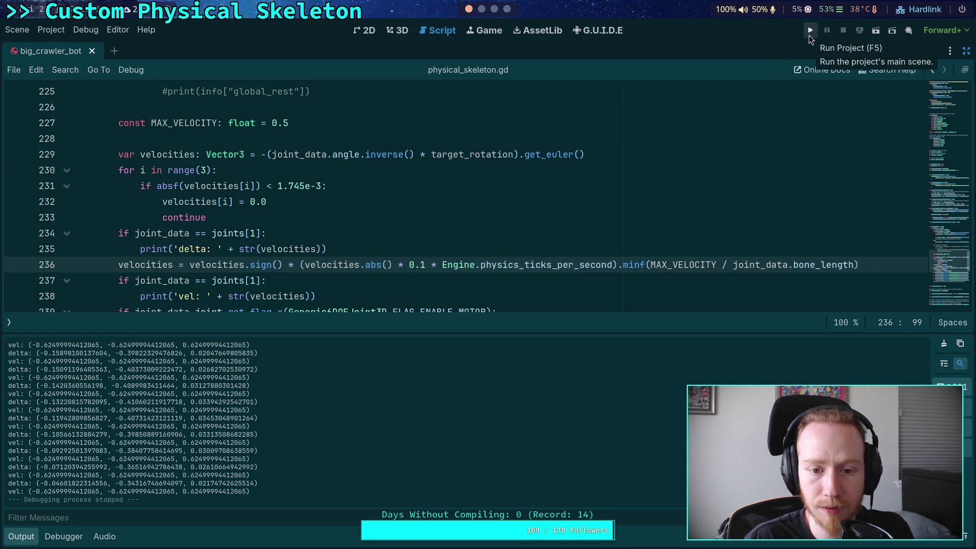
pyautogui.click(809, 35)
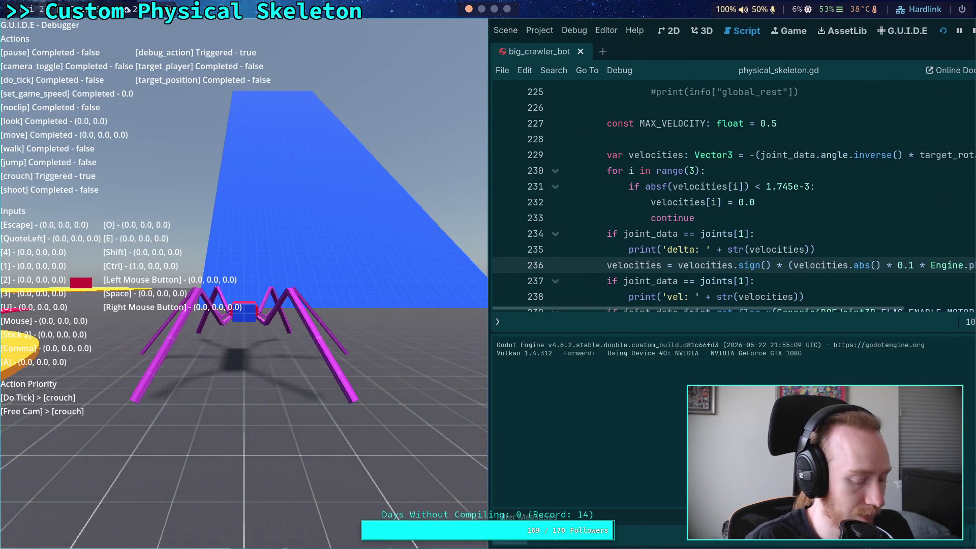
# Step: Show joint gizmos and let the spider's physics run at 0.1 velocity scale, then stop the game
pyautogui.press('`')
pyautogui.press('u')
pyautogui.press('u')
pyautogui.press('u')
pyautogui.press('p')
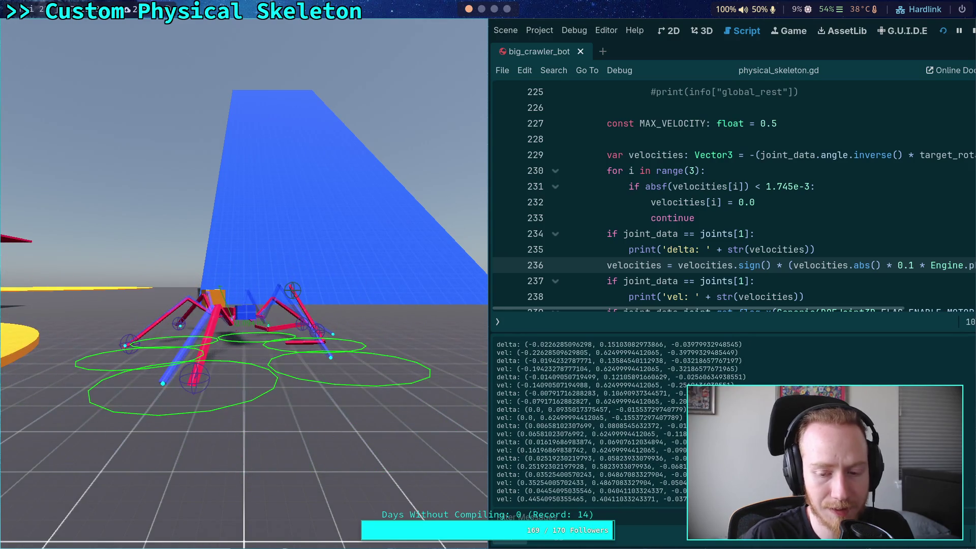
pyautogui.click(972, 32)
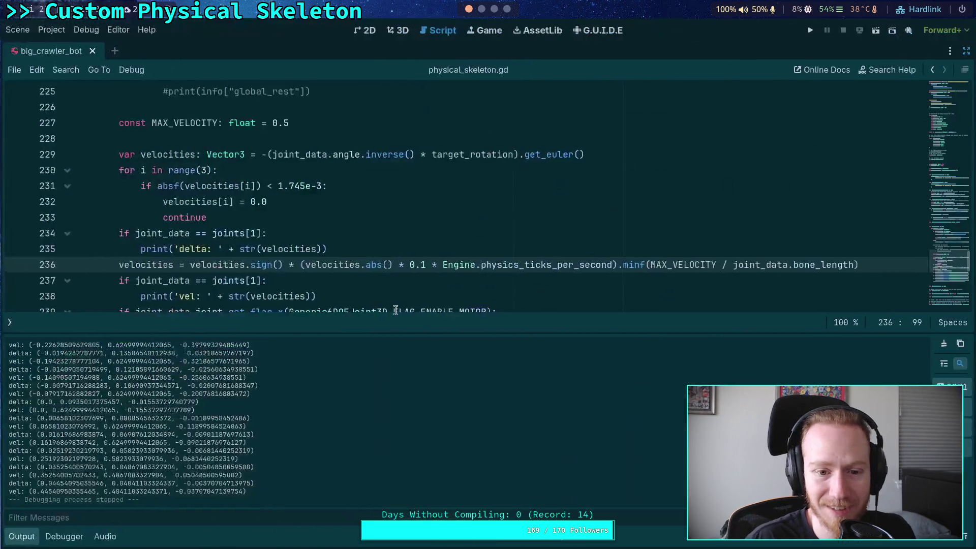
# Step: Change the velocity multiplier on line 236 from 0.1 to 0.2
pyautogui.click(20, 536)
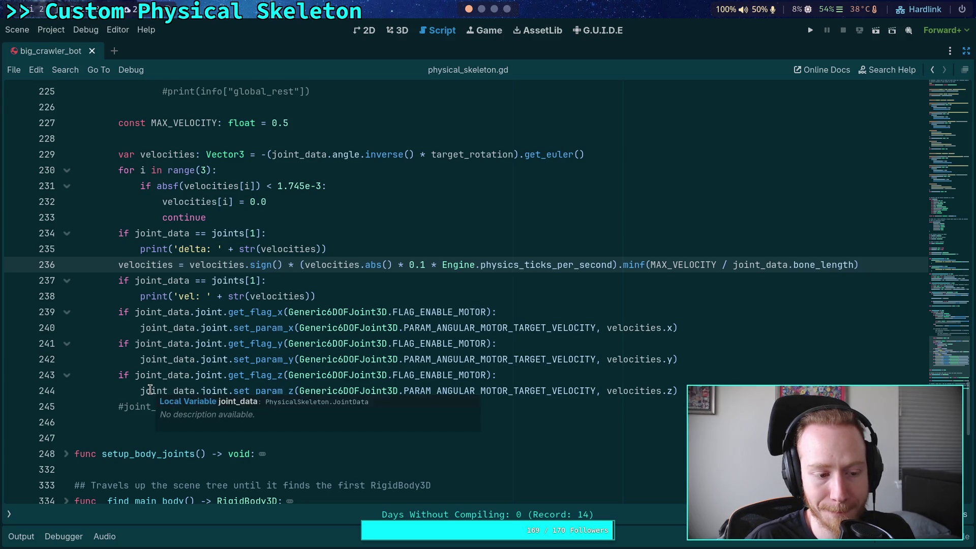
pyautogui.scroll(1, 169, 343)
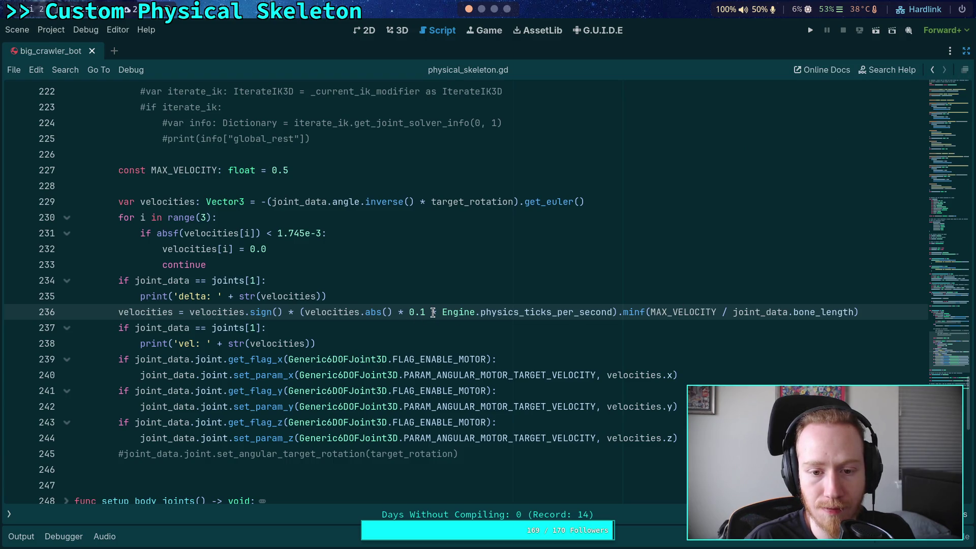
pyautogui.scroll(2, 433, 311)
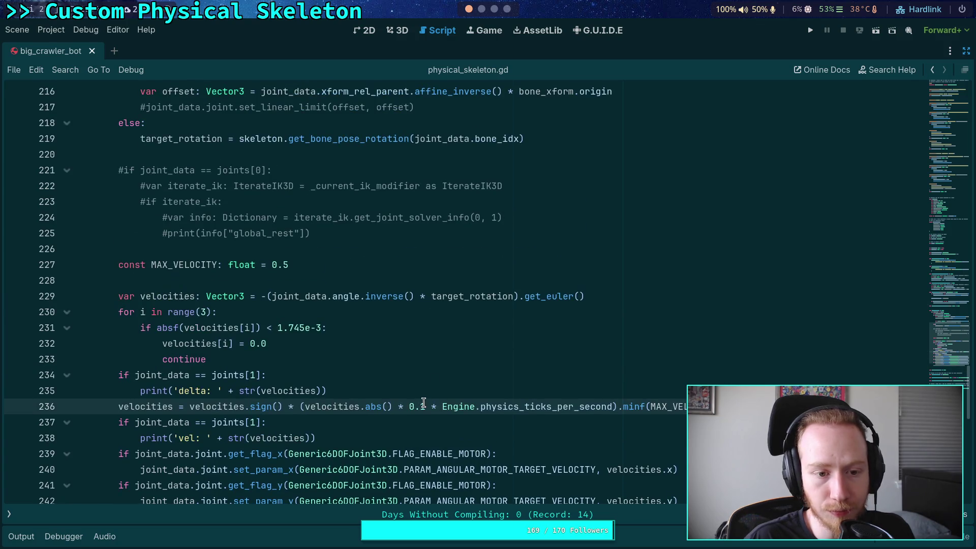
pyautogui.moveTo(425, 402); pyautogui.dragTo(407, 407)
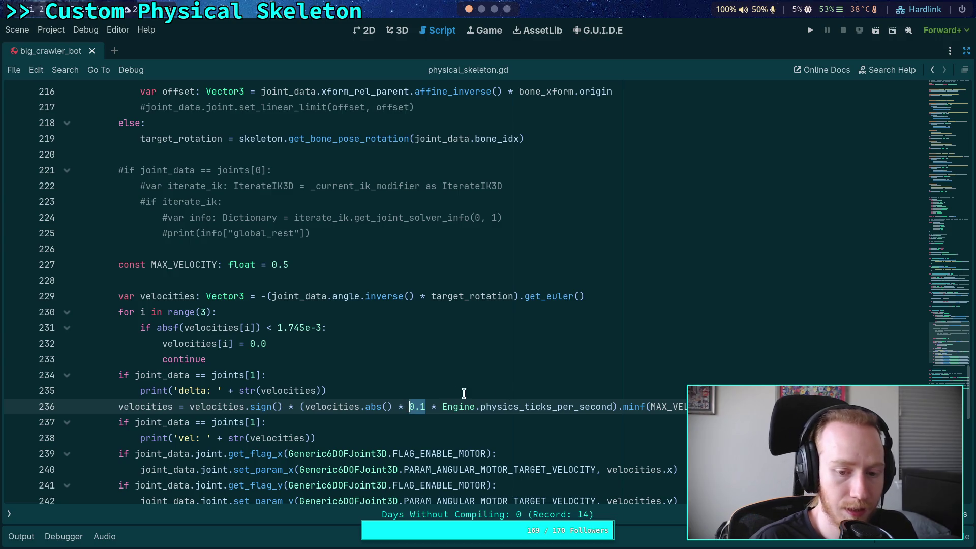
pyautogui.press('BackSpace')
pyautogui.press('BackSpace')
pyautogui.press('BackSpace')
pyautogui.press('BackSpace')
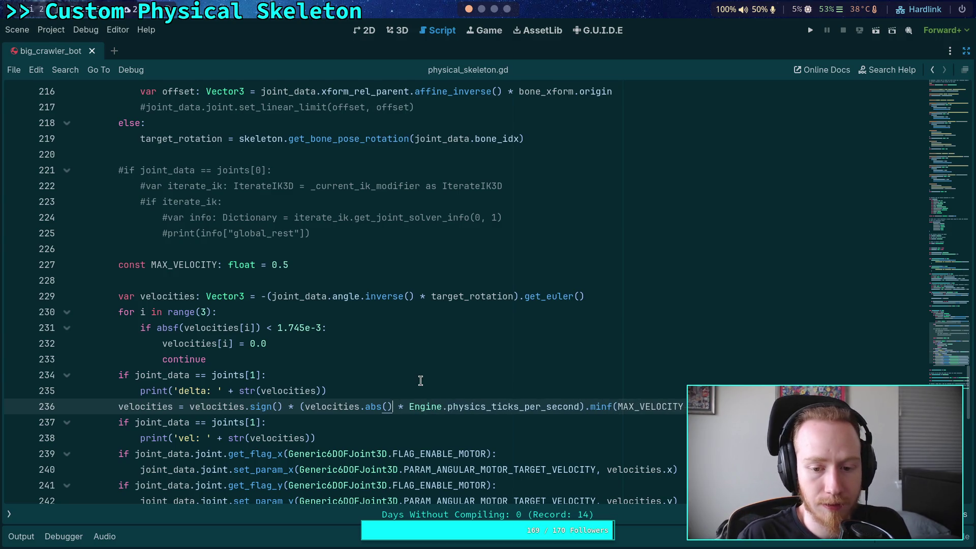
pyautogui.press('Up')
pyautogui.press('Up')
pyautogui.press('Down')
pyautogui.press('Down')
pyautogui.write('* ')
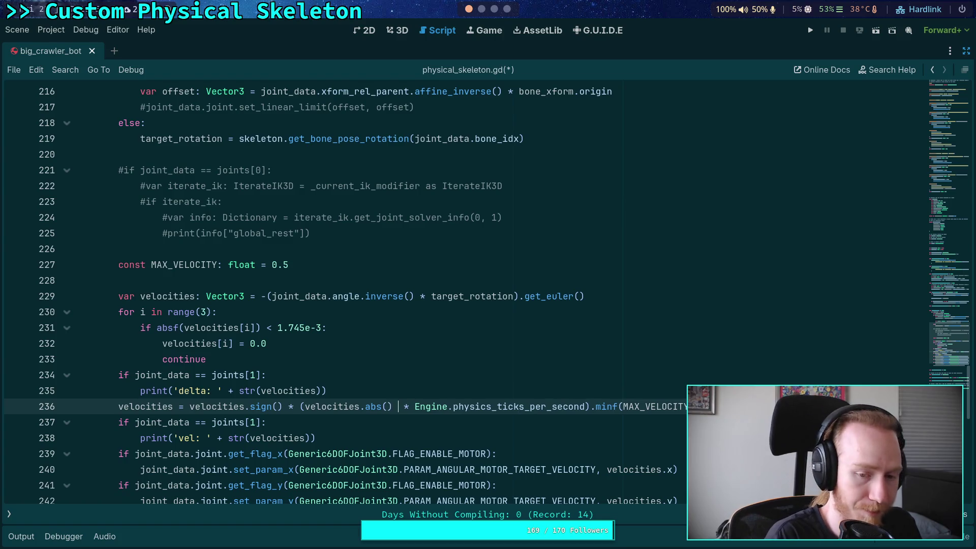
pyautogui.write('0.5')
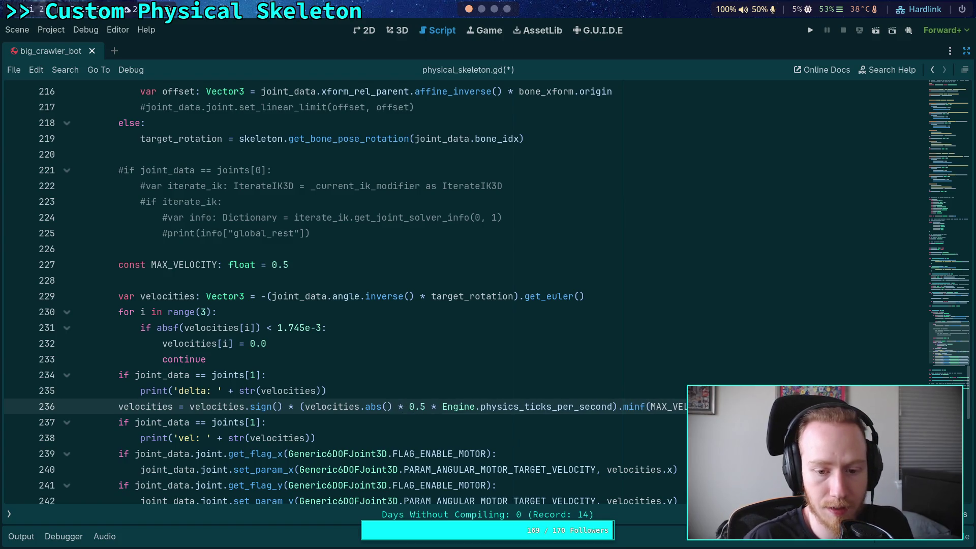
pyautogui.press('BackSpace')
pyautogui.write('7')
pyautogui.hotkey('shift', 'Left')
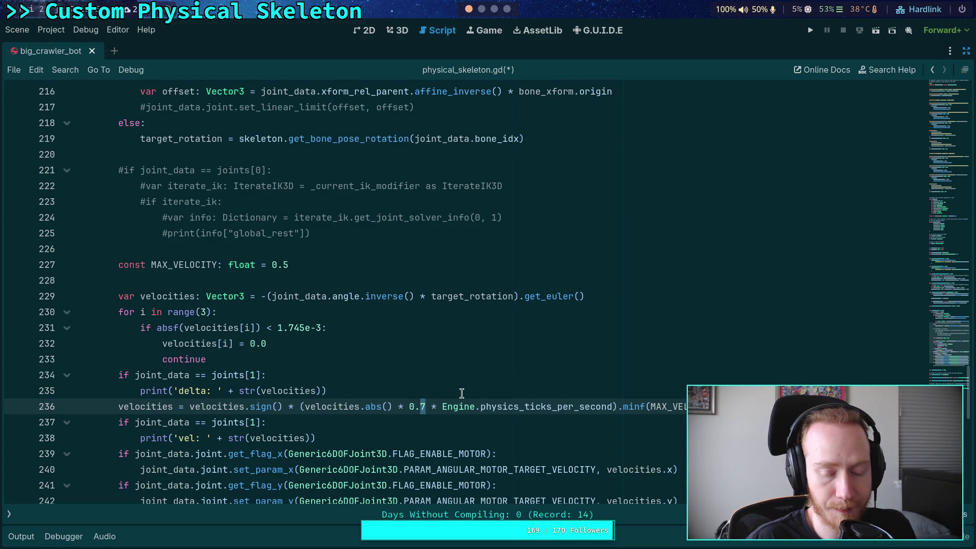
pyautogui.write('2')
# Step: Set MAX_VELOCITY on line 227 to 0.1 and save physical_skeleton.gd
pyautogui.click(435, 388)
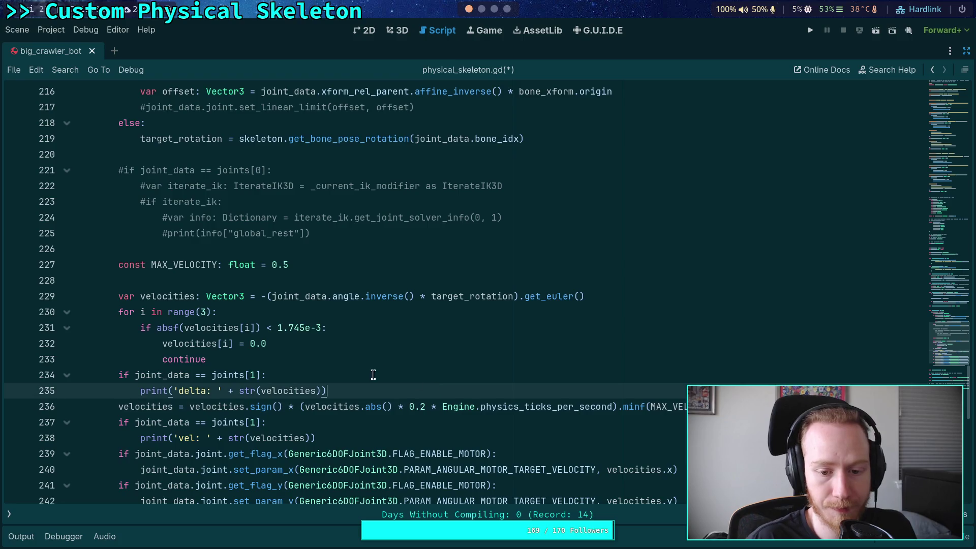
pyautogui.scroll(1, 353, 357)
pyautogui.click(296, 317)
pyautogui.moveTo(296, 317); pyautogui.dragTo(283, 315)
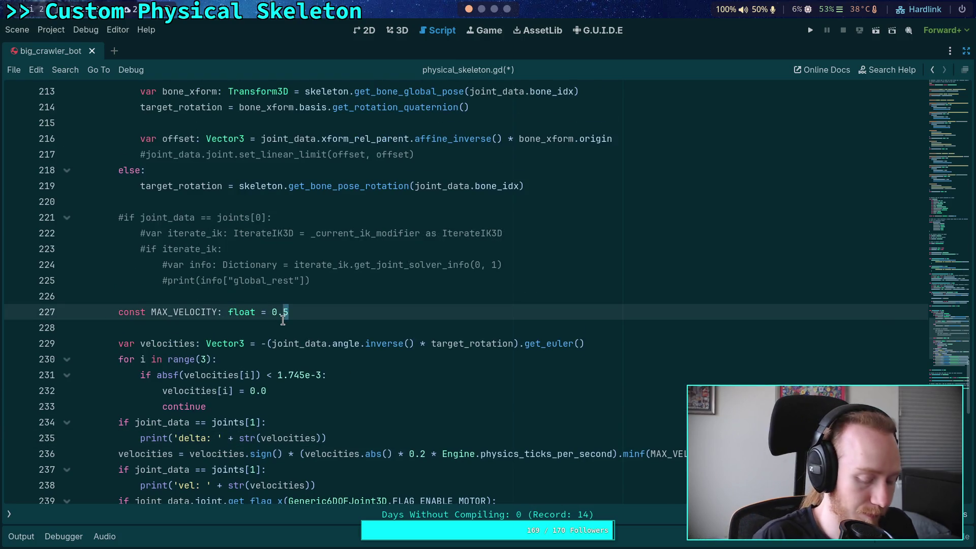
pyautogui.write('1')
pyautogui.hotkey('ctrl', 's')
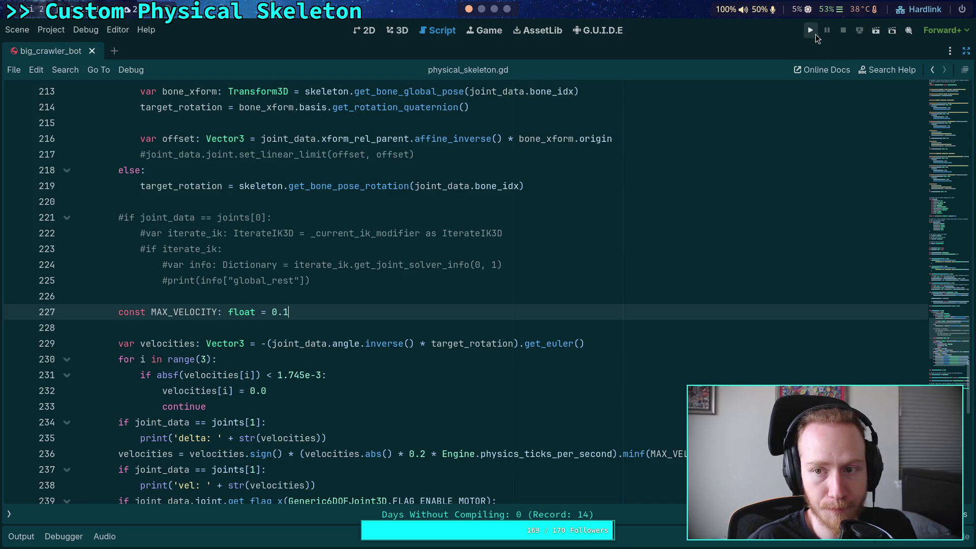
# Step: Run the spider with MAX_VELOCITY 0.1, step the physics eight ticks, then stop with F8
pyautogui.click(815, 34)
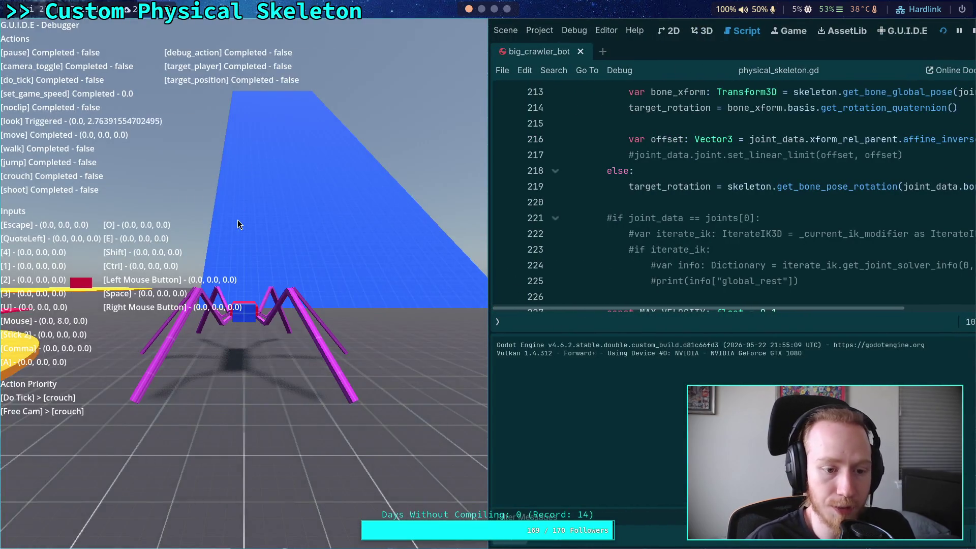
pyautogui.press('`')
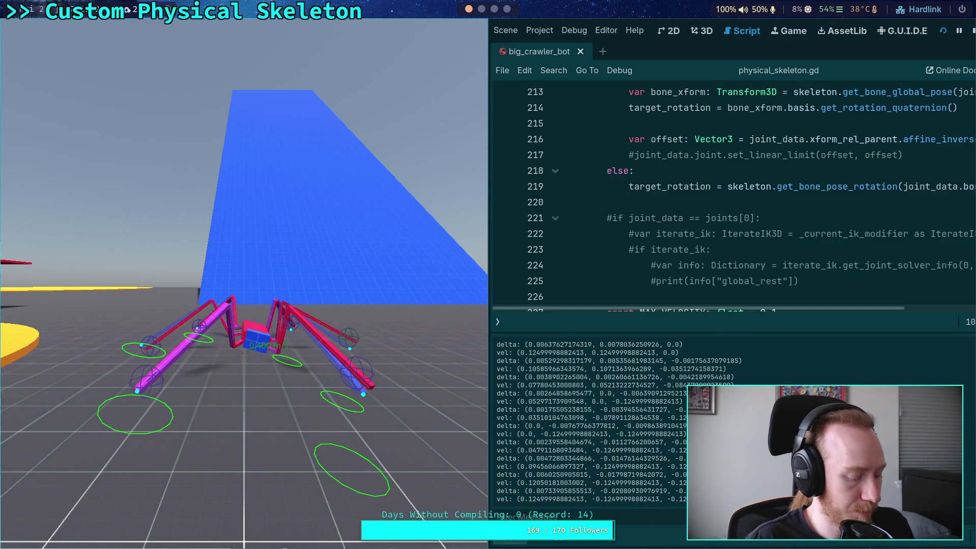
pyautogui.press('.')
pyautogui.press('.')
pyautogui.press('.')
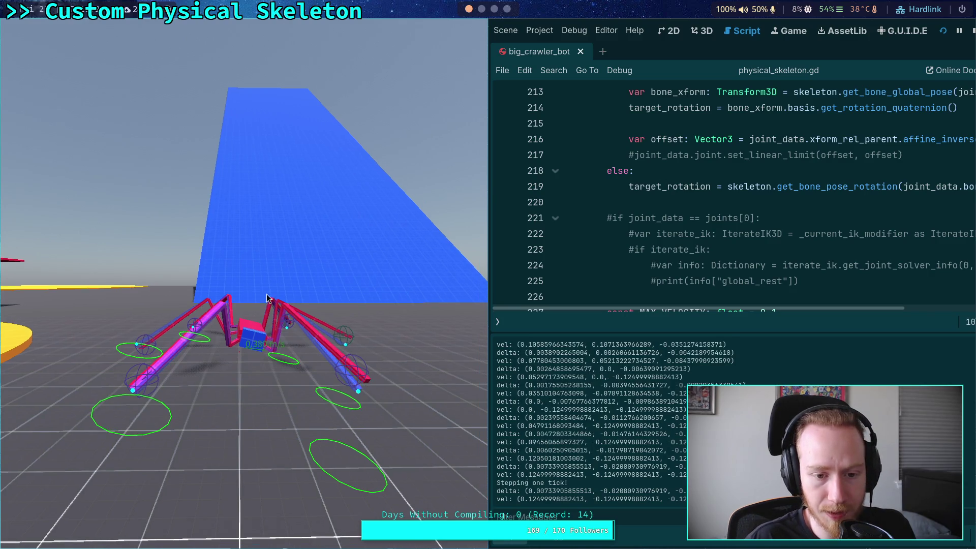
pyautogui.press('.')
pyautogui.press('.')
pyautogui.press('.')
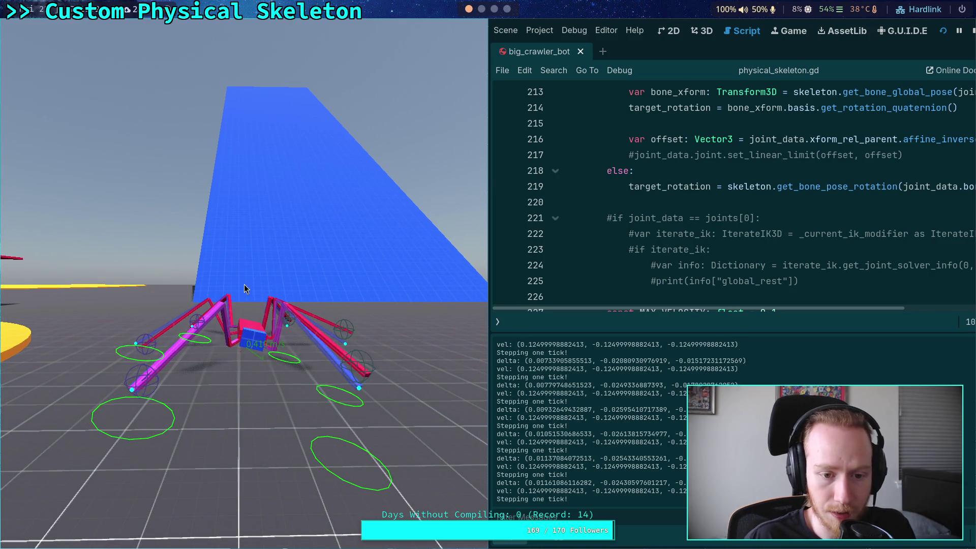
pyautogui.press('.')
pyautogui.press('.')
pyautogui.press('.')
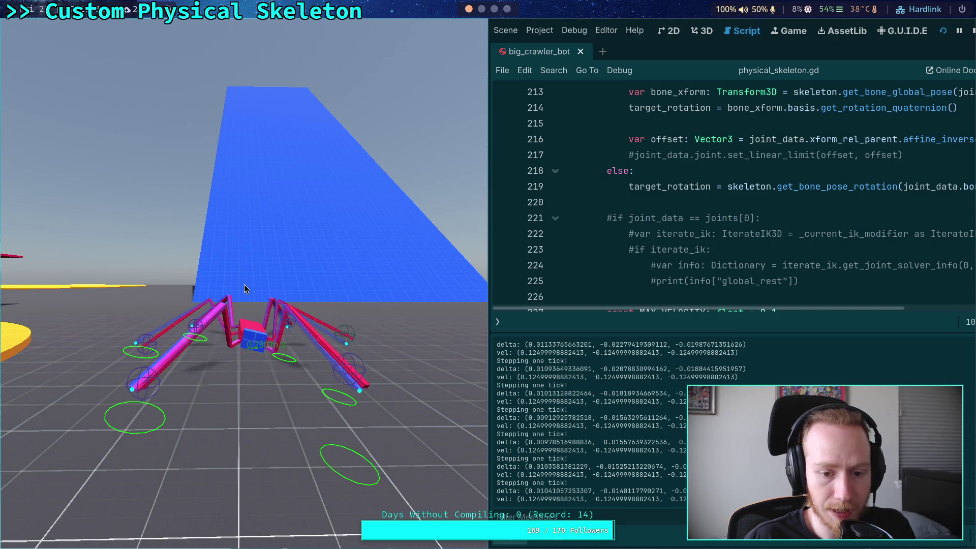
pyautogui.press('.')
pyautogui.press('.')
pyautogui.press('.')
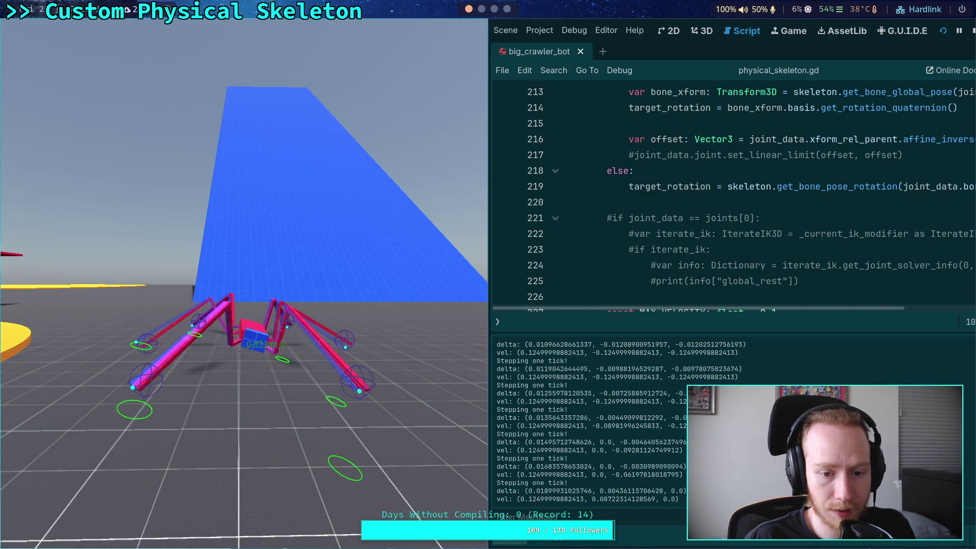
pyautogui.press('.')
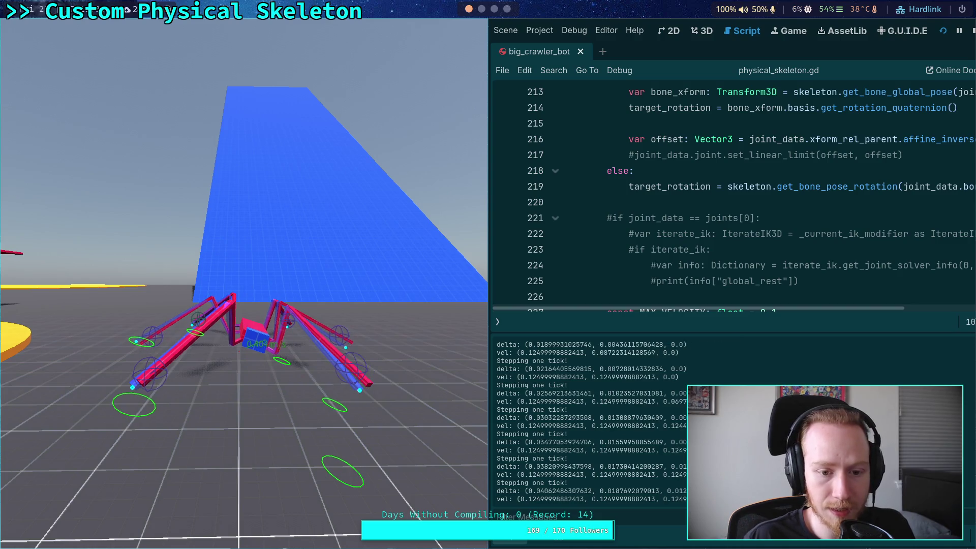
pyautogui.press('.')
pyautogui.press('.')
pyautogui.press('.')
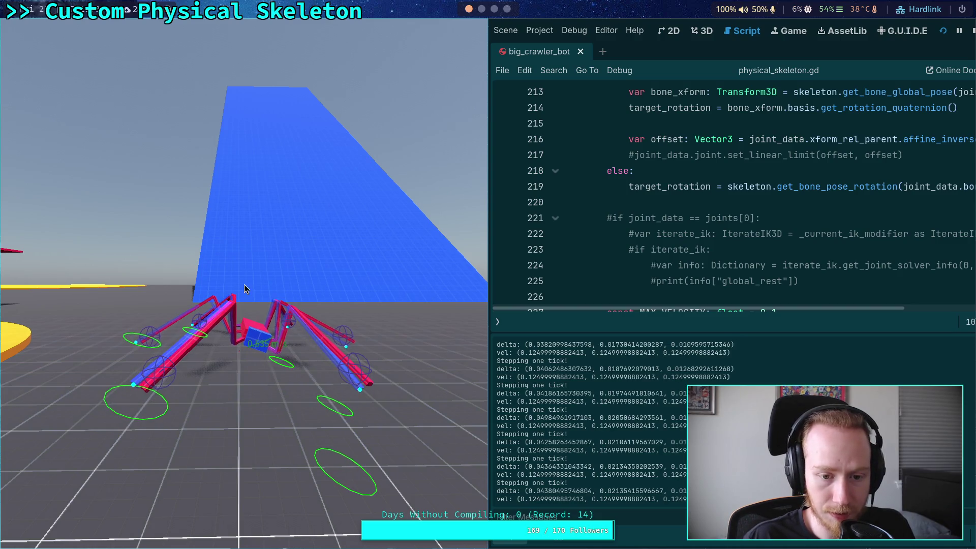
pyautogui.press('.')
pyautogui.press('.')
pyautogui.press('.')
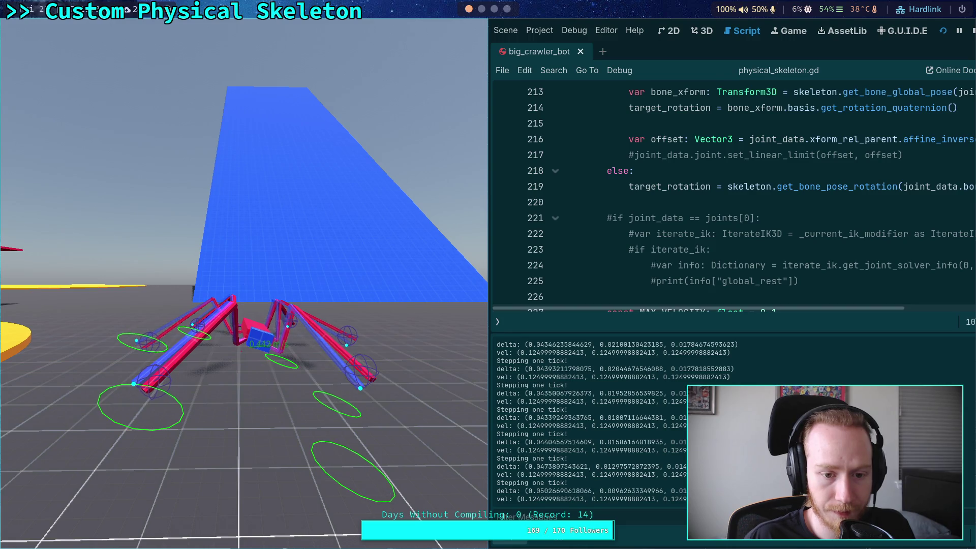
pyautogui.press('.')
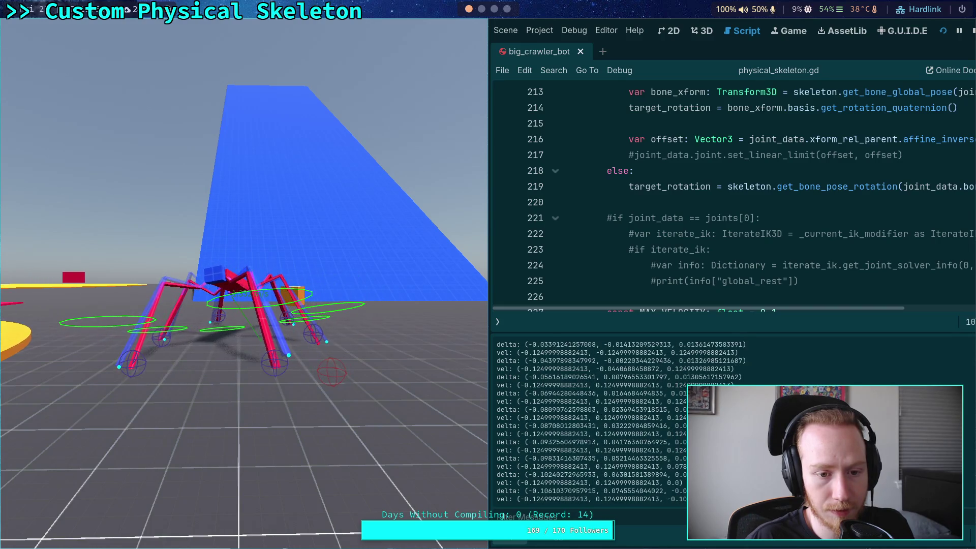
pyautogui.press('F8')
pyautogui.scroll(2, 501, 218)
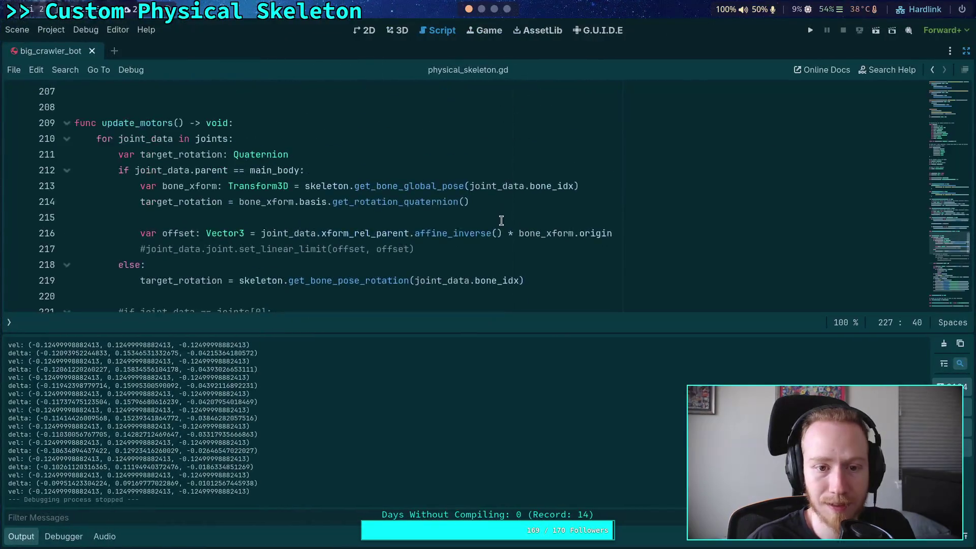
# Step: Inspect the 0.1 MAX_VELOCITY value on line 227
pyautogui.scroll(-6, 366, 272)
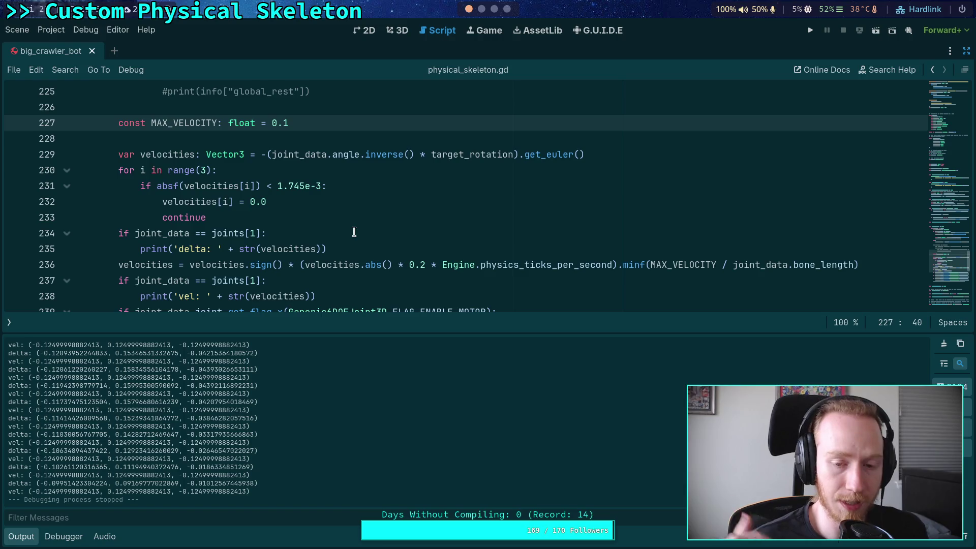
pyautogui.moveTo(289, 122); pyautogui.dragTo(228, 120)
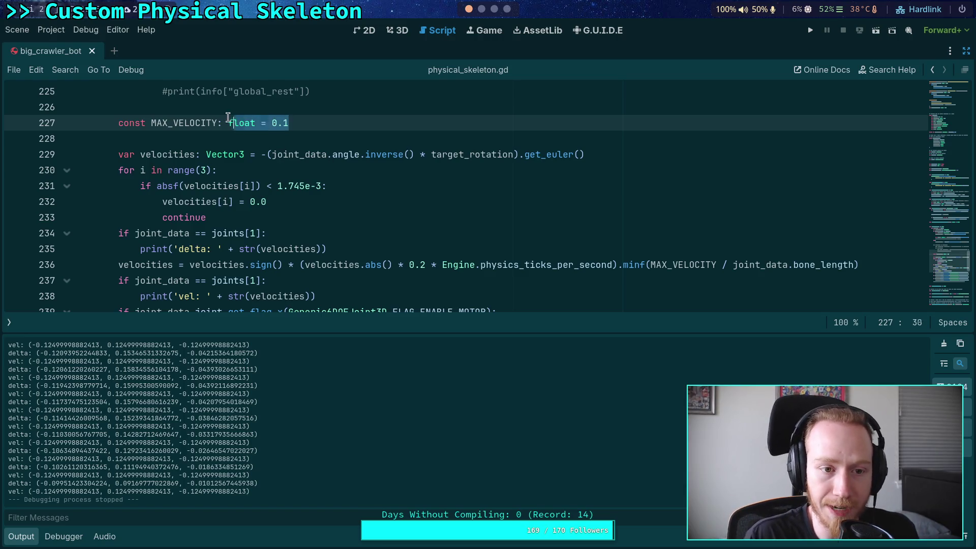
pyautogui.doubleClick(279, 122)
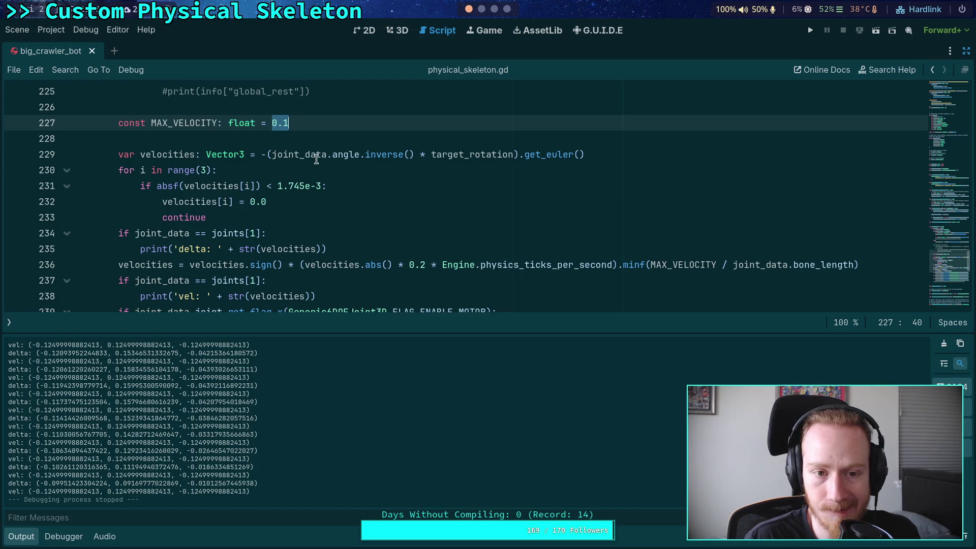
pyautogui.click(284, 124)
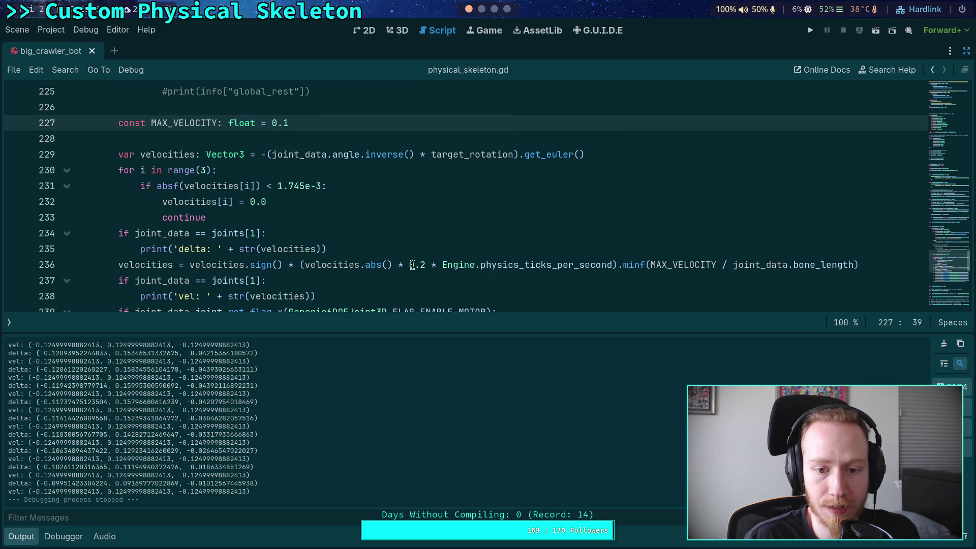
# Step: Change line 236's velocity multiplier from 0.2 to 0.1 and run the project
pyautogui.click(431, 265)
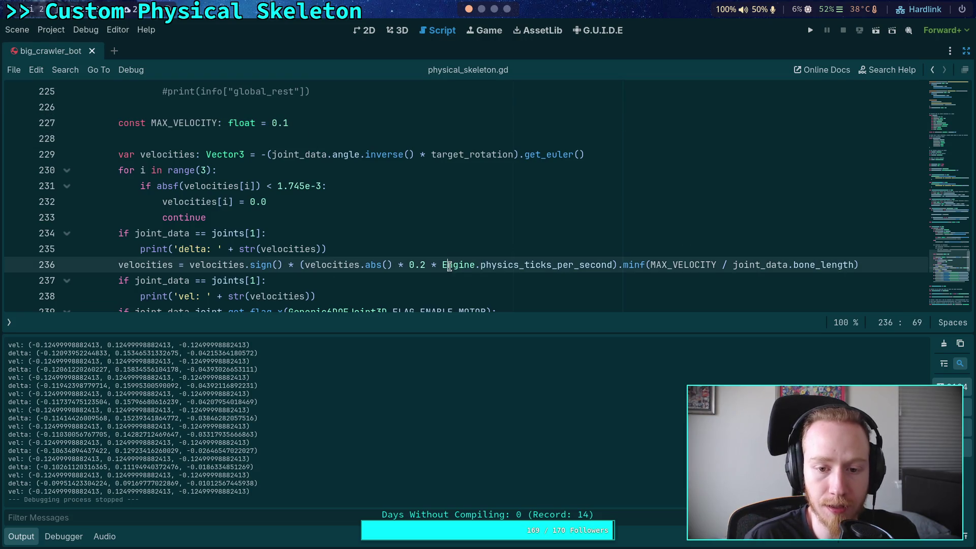
pyautogui.click(423, 264)
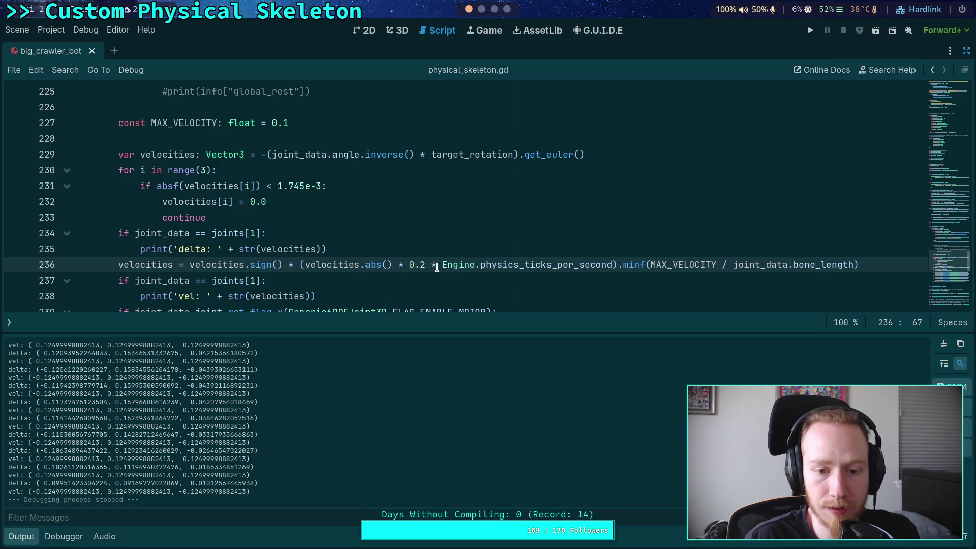
pyautogui.moveTo(303, 265)
pyautogui.mouseDown()
pyautogui.moveTo(614, 261)
pyautogui.moveTo(305, 265)
pyautogui.mouseUp()
pyautogui.click(445, 279)
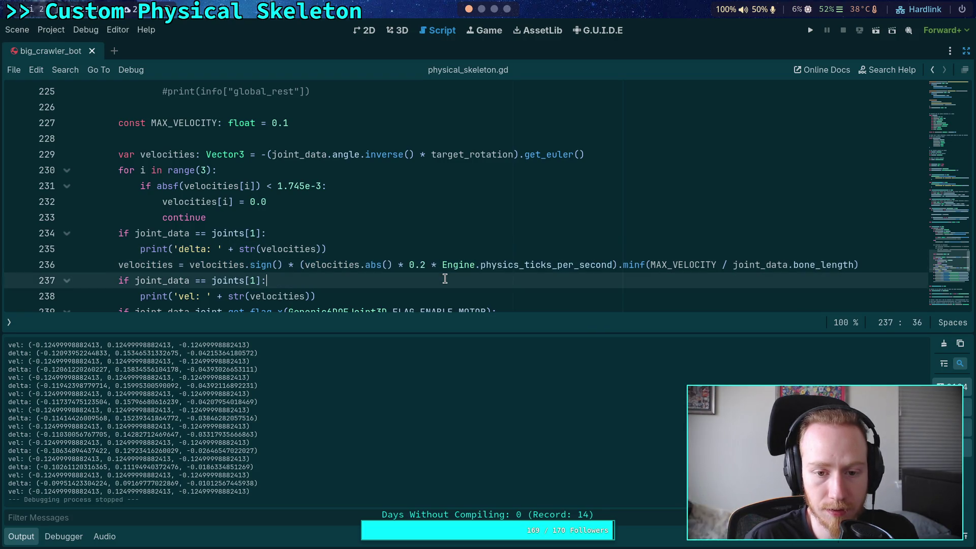
pyautogui.moveTo(409, 265); pyautogui.dragTo(425, 265)
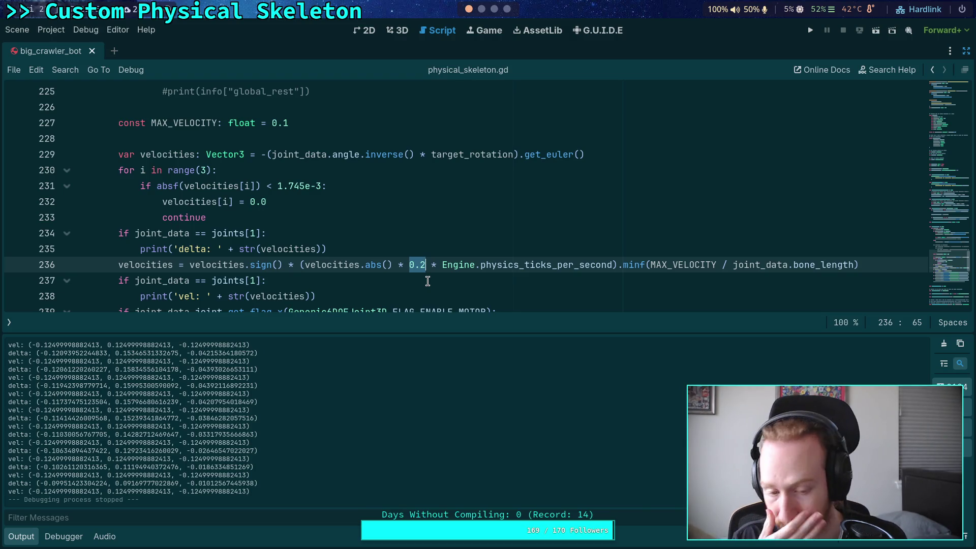
pyautogui.click(426, 260)
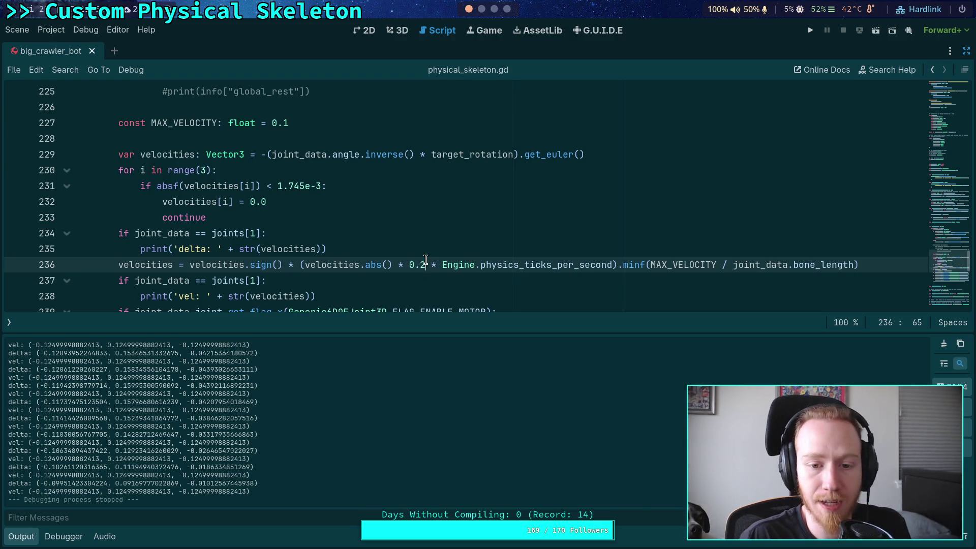
pyautogui.press('BackSpace')
pyautogui.write('1')
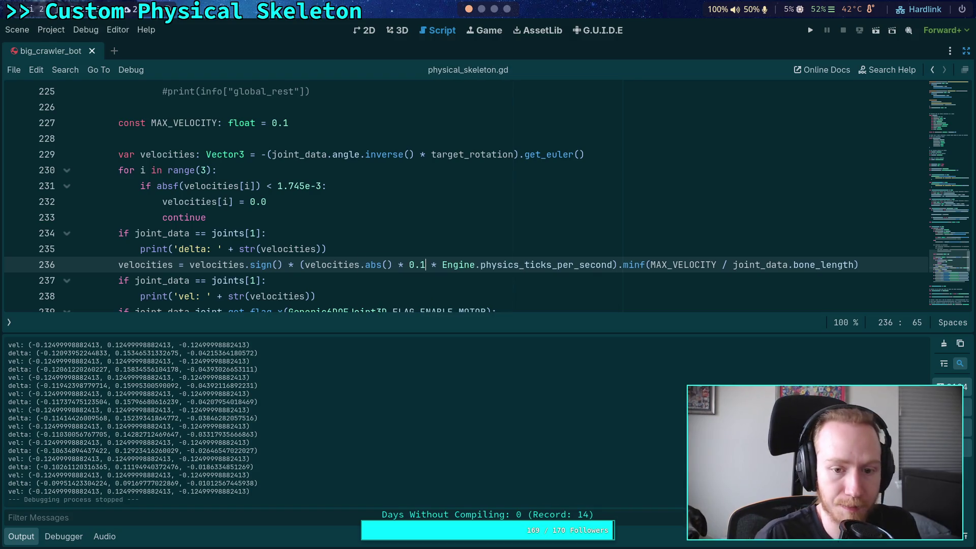
pyautogui.click(810, 30)
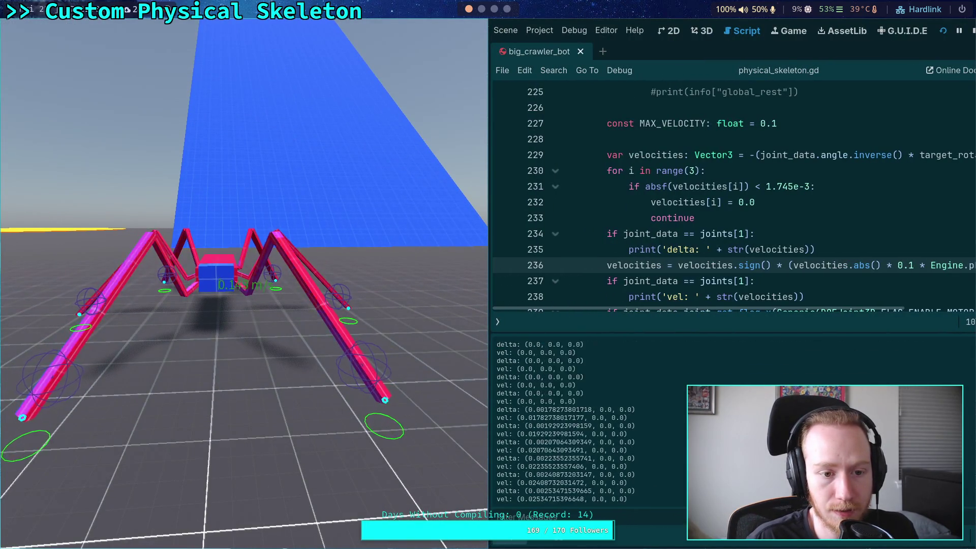
# Step: Restart the 0.1-scale spider run, watch it move, then stop it
pyautogui.press('F5')
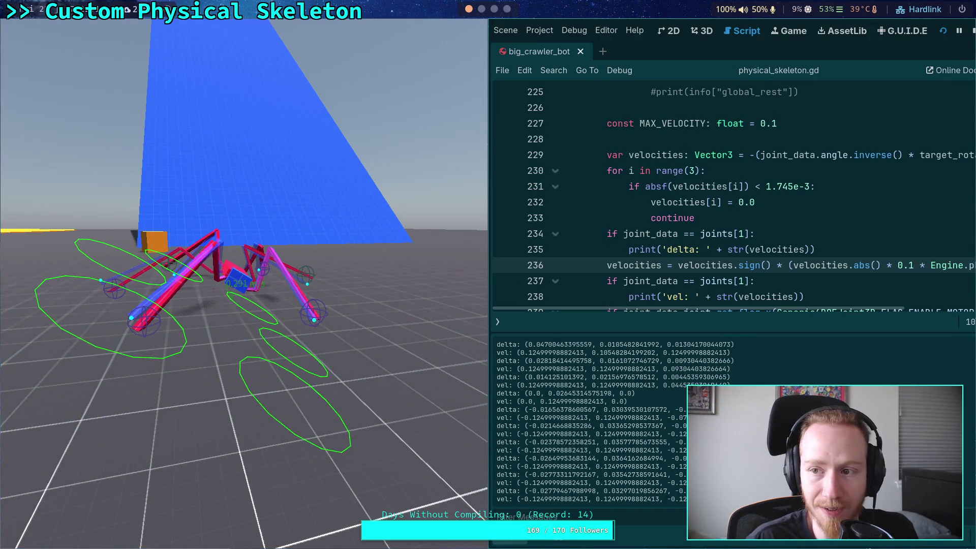
pyautogui.click(974, 30)
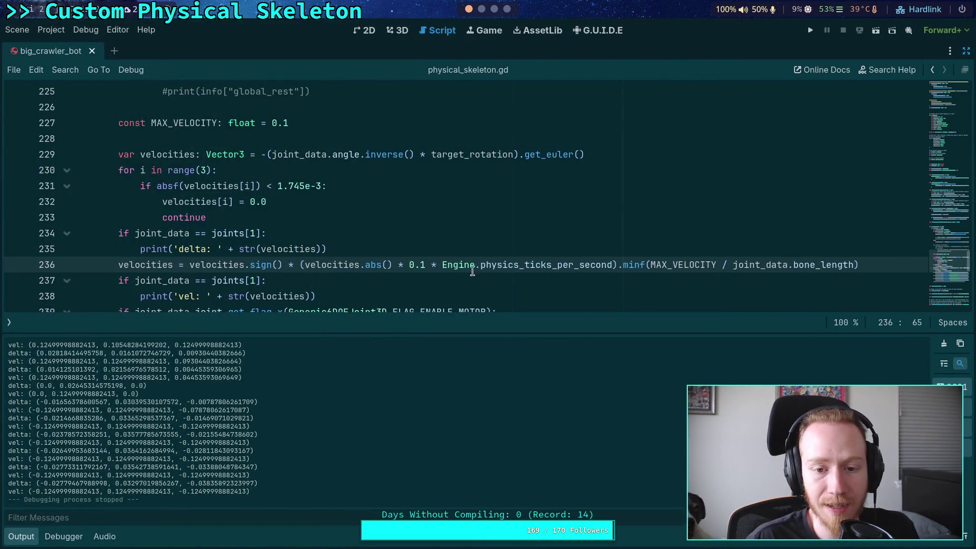
# Step: Delete the ' * 0.1' scale factor from line 236
pyautogui.click(20, 542)
pyautogui.moveTo(409, 265); pyautogui.dragTo(422, 265)
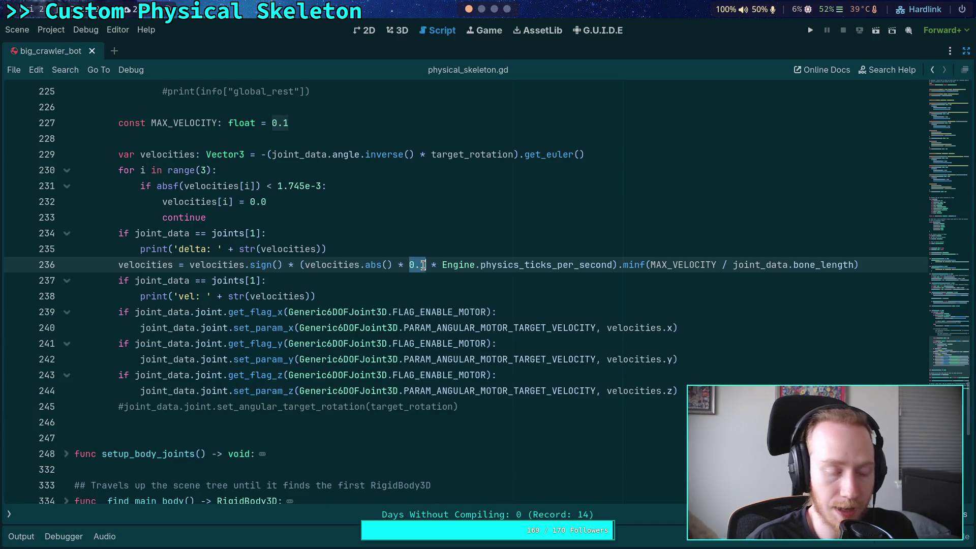
pyautogui.press('BackSpace')
pyautogui.press('BackSpace')
pyautogui.press('BackSpace')
# Step: Set MAX_VELOCITY on line 227 to 1.0 and save the script
pyautogui.scroll(2, 423, 265)
pyautogui.moveTo(289, 217); pyautogui.dragTo(274, 217)
pyautogui.write('1.0')
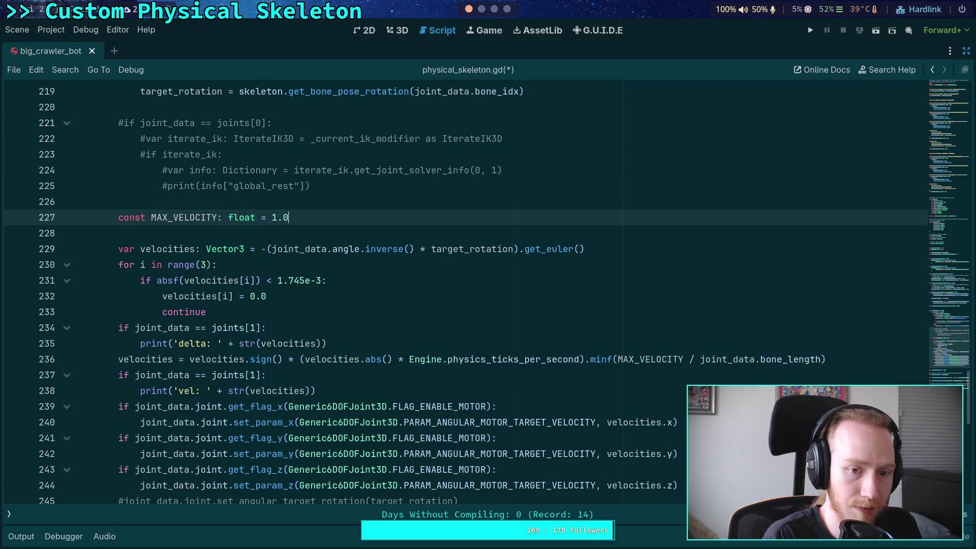
pyautogui.hotkey('ctrl', 's')
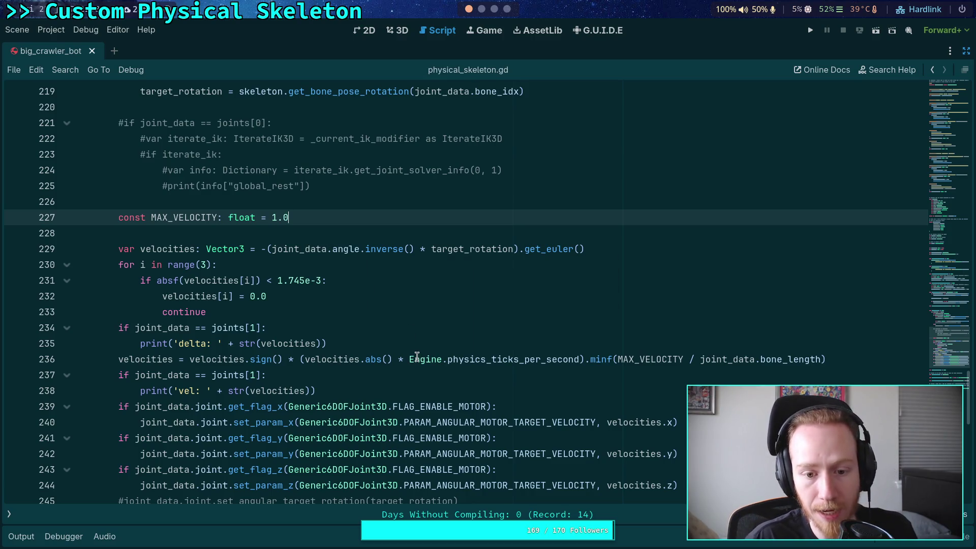
pyautogui.click(392, 360)
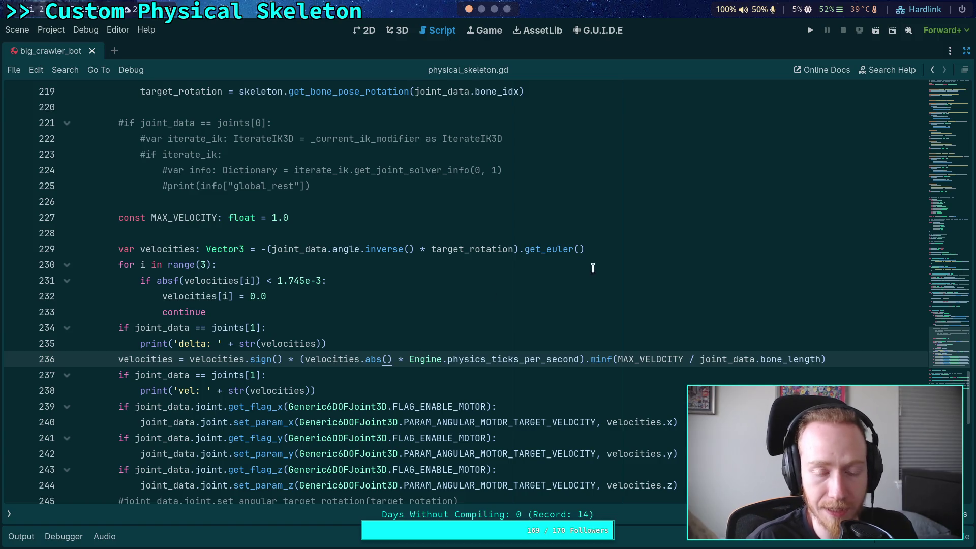
pyautogui.click(965, 53)
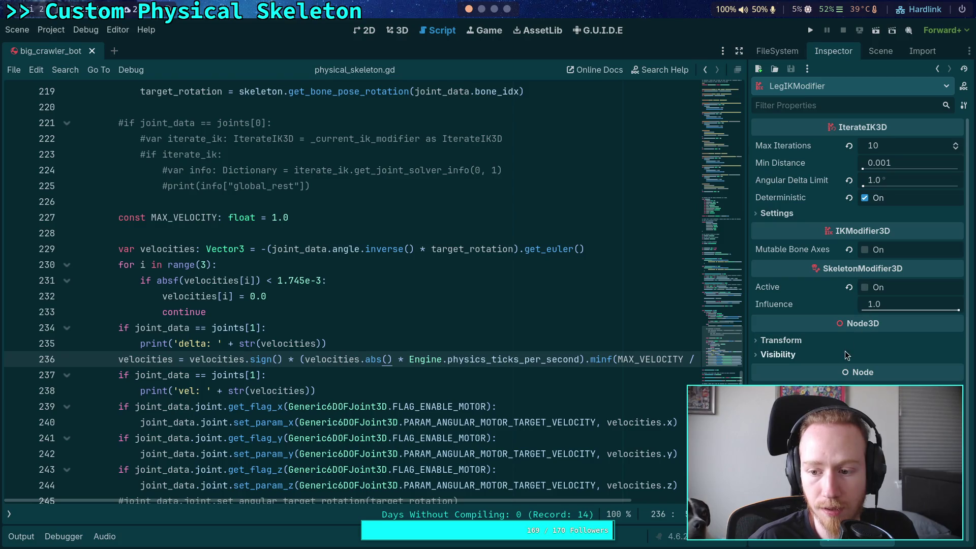
# Step: Set the FR_Femur_Joint Torque Limit to 1000
pyautogui.click(881, 51)
pyautogui.click(809, 227)
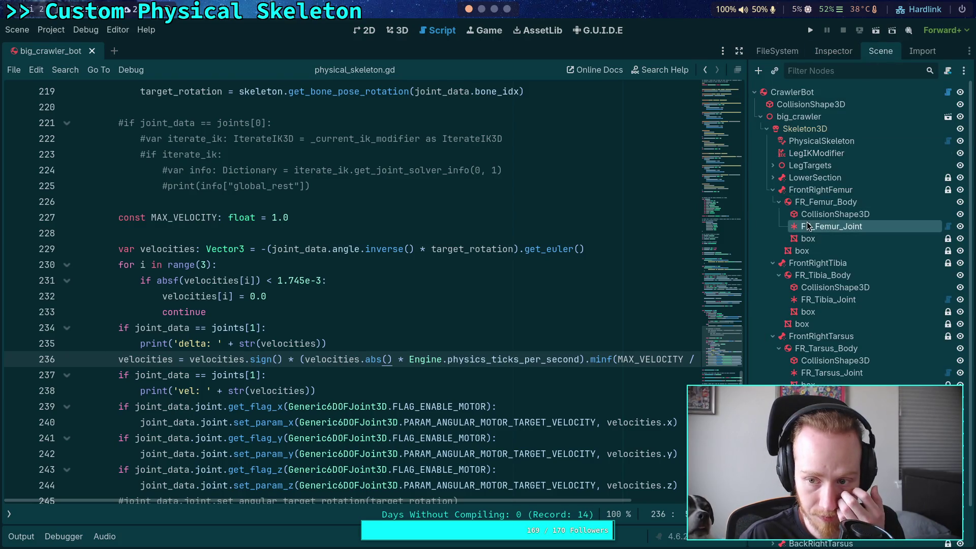
pyautogui.click(834, 51)
pyautogui.scroll(-5, 806, 313)
pyautogui.click(897, 376)
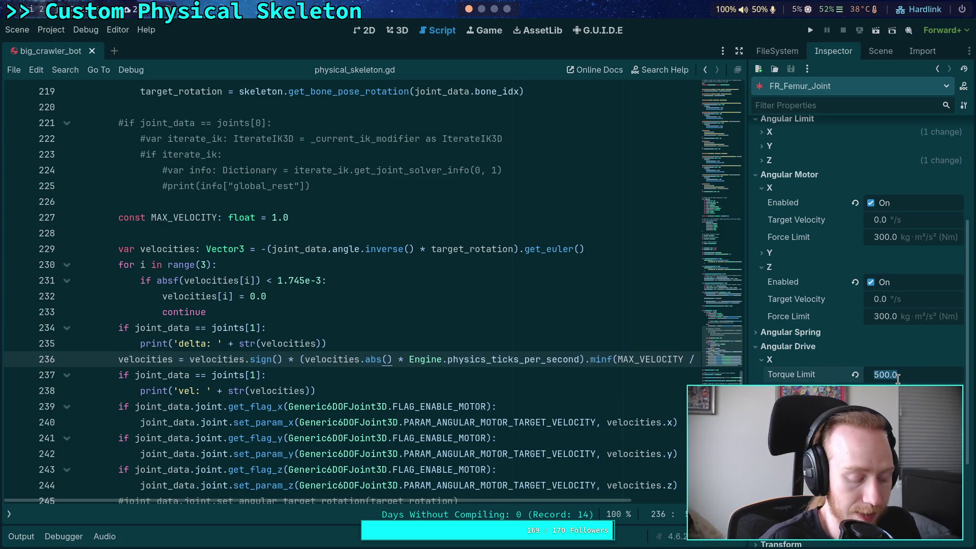
pyautogui.write('100')
pyautogui.press('Return')
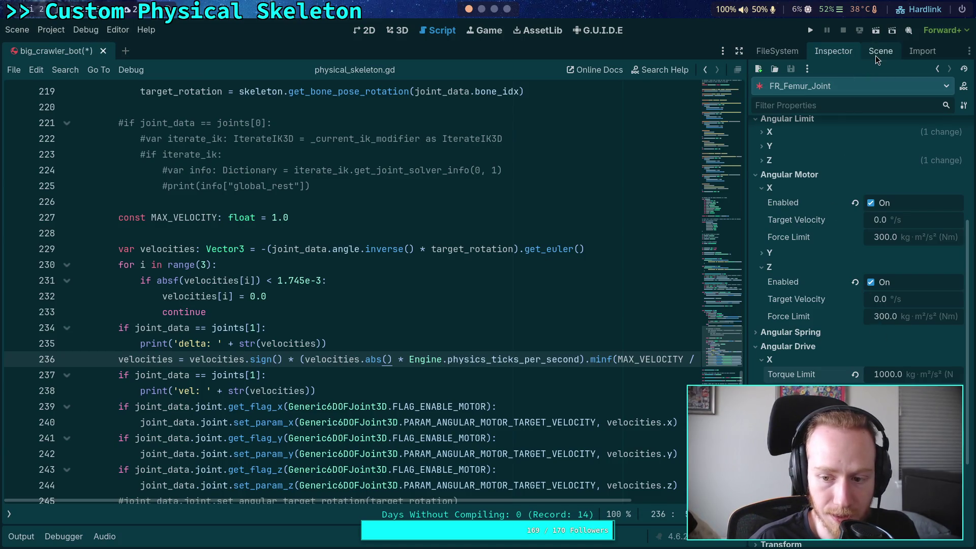
# Step: Keep FR_Tibia_Joint's Force Limit at 300, check FR_Tarsus_Joint, and run the spider
pyautogui.click(875, 56)
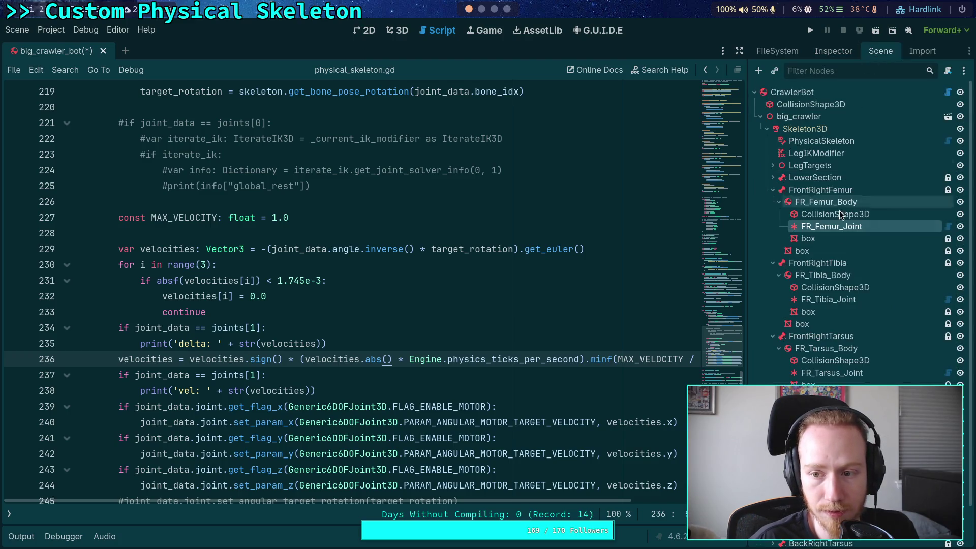
pyautogui.click(829, 52)
pyautogui.click(895, 378)
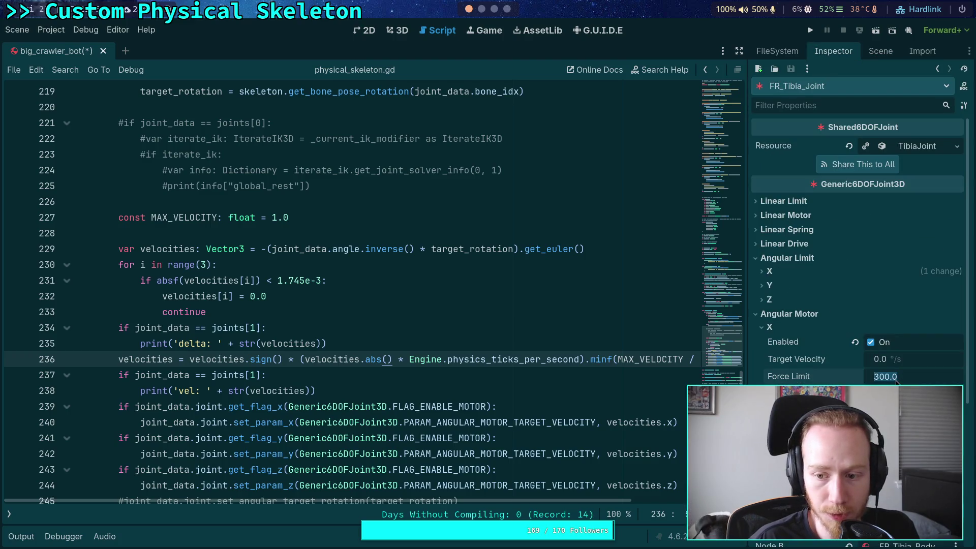
pyautogui.press('Return')
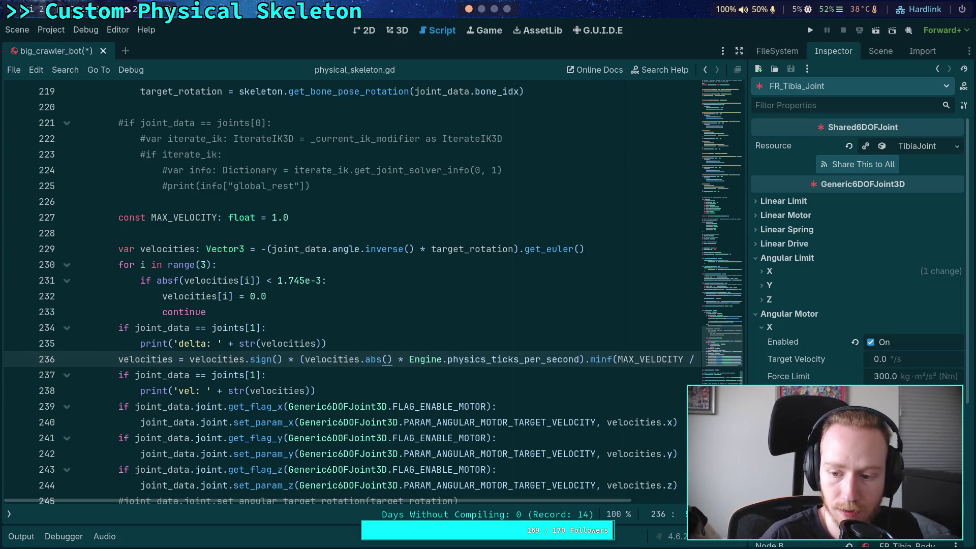
pyautogui.click(875, 55)
pyautogui.click(826, 375)
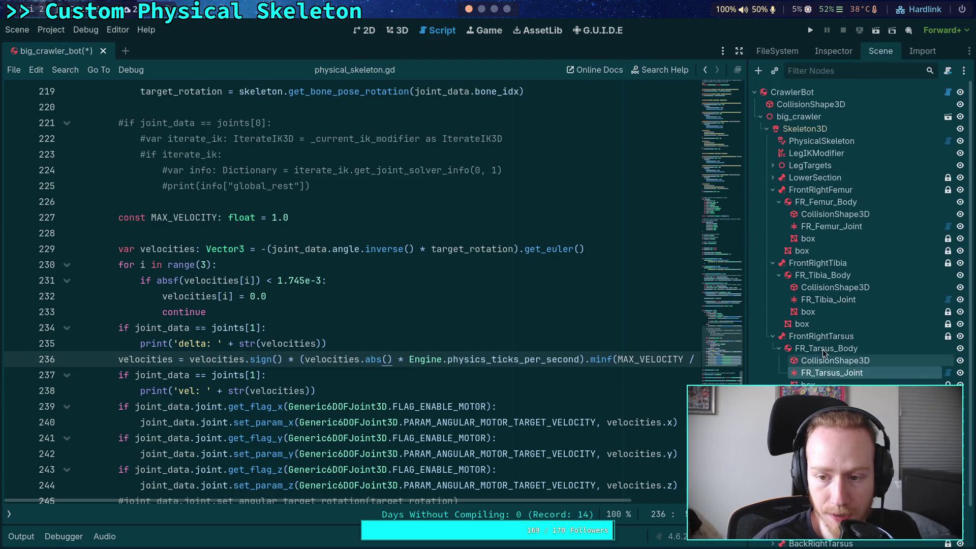
pyautogui.click(826, 55)
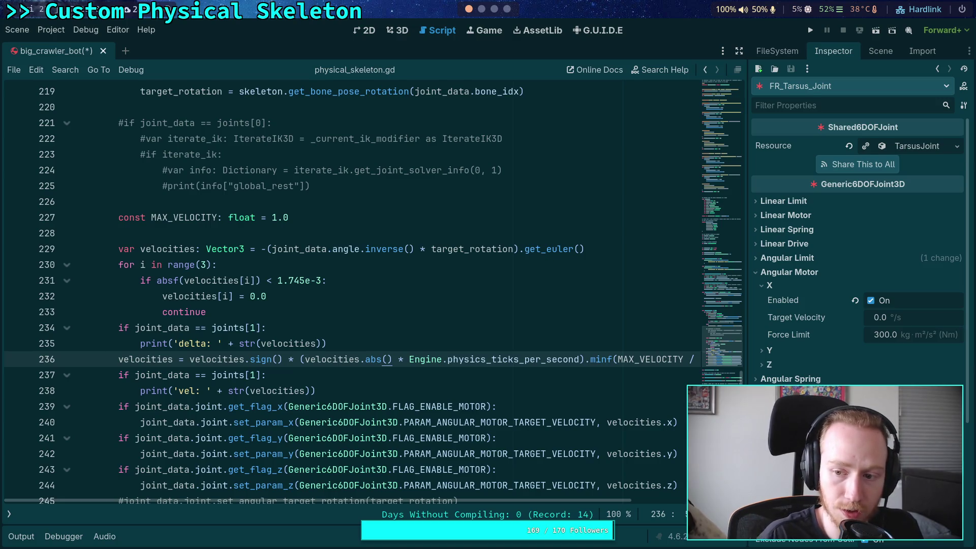
pyautogui.click(811, 30)
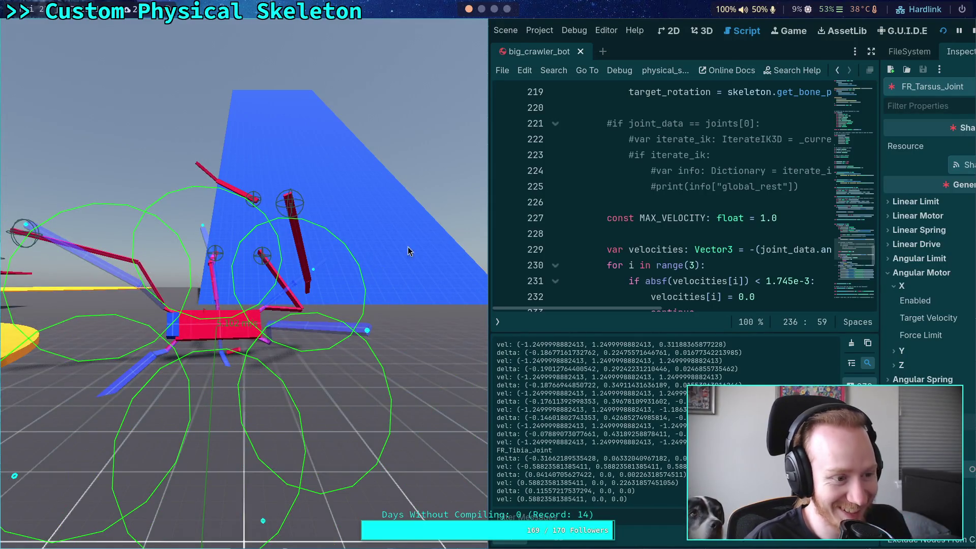
# Step: Stop the game, hide the output log, and show the crawler's node tree
pyautogui.click(972, 33)
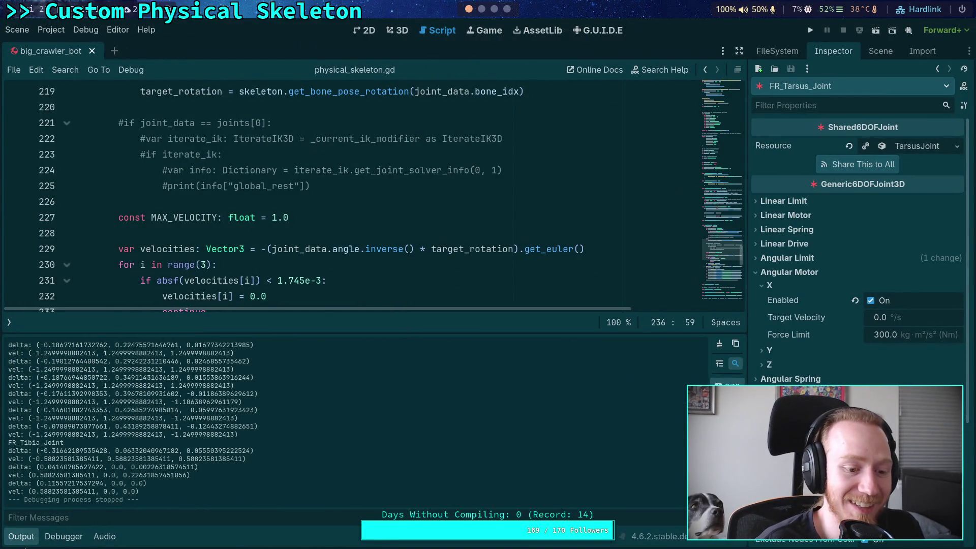
pyautogui.click(30, 538)
pyautogui.click(881, 51)
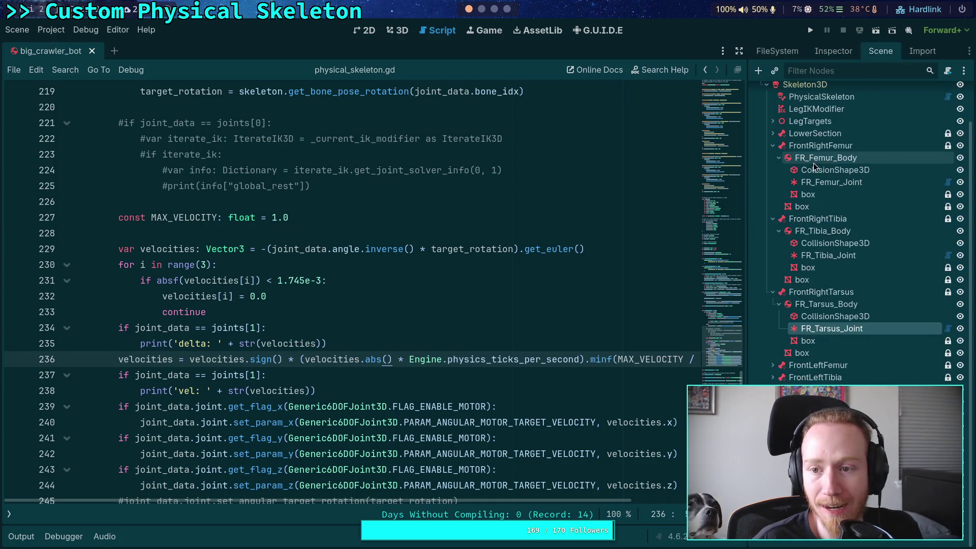
# Step: Set PhysicalSkeleton's Spring Calculator Effective Mass to 1.0 kg and Damping Ratio to 1.0
pyautogui.scroll(3, 854, 203)
pyautogui.click(814, 133)
pyautogui.click(833, 51)
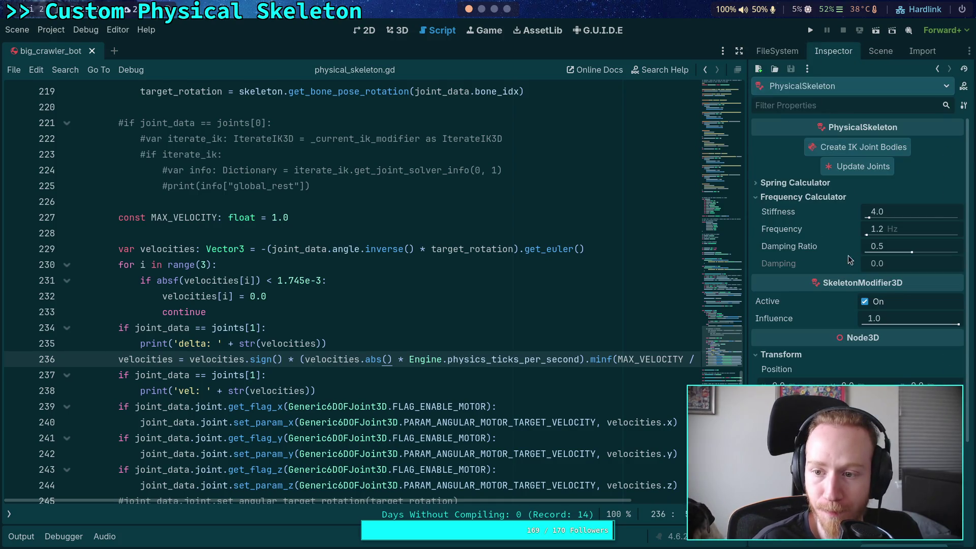
pyautogui.click(759, 197)
pyautogui.click(762, 183)
pyautogui.click(928, 200)
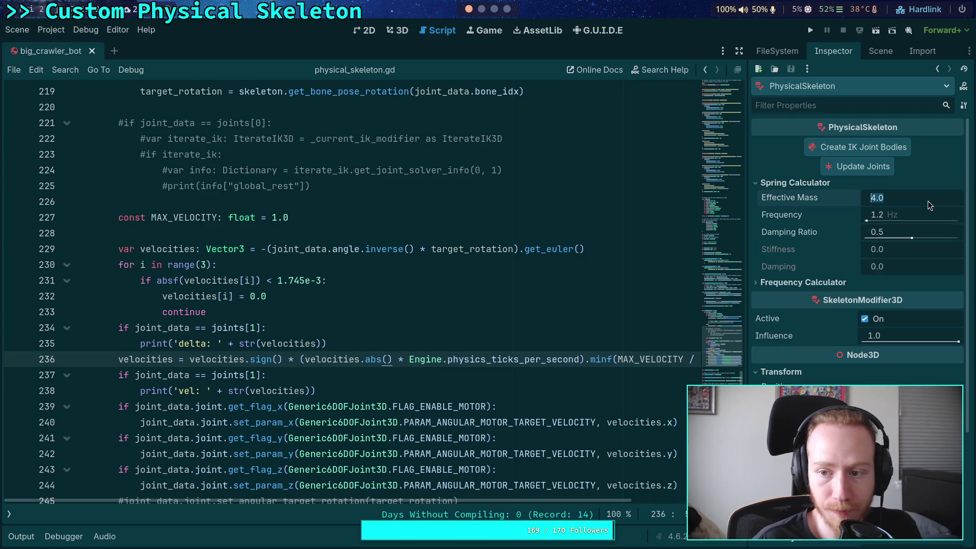
pyautogui.write('1')
pyautogui.press('Return')
pyautogui.moveTo(908, 239); pyautogui.dragTo(939, 244)
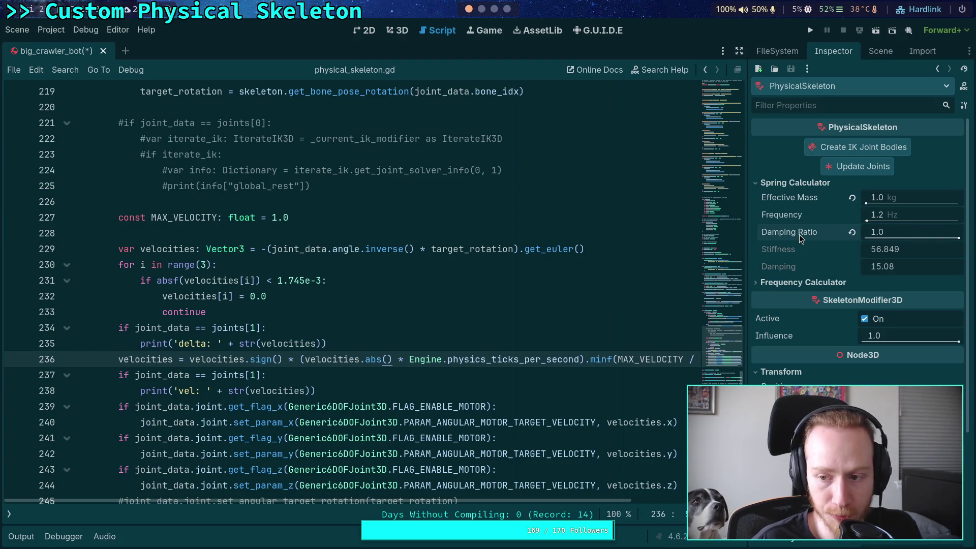
# Step: Review the FR femur, tibia and tarsus joint motor properties, then run the spider
pyautogui.click(880, 52)
pyautogui.click(832, 226)
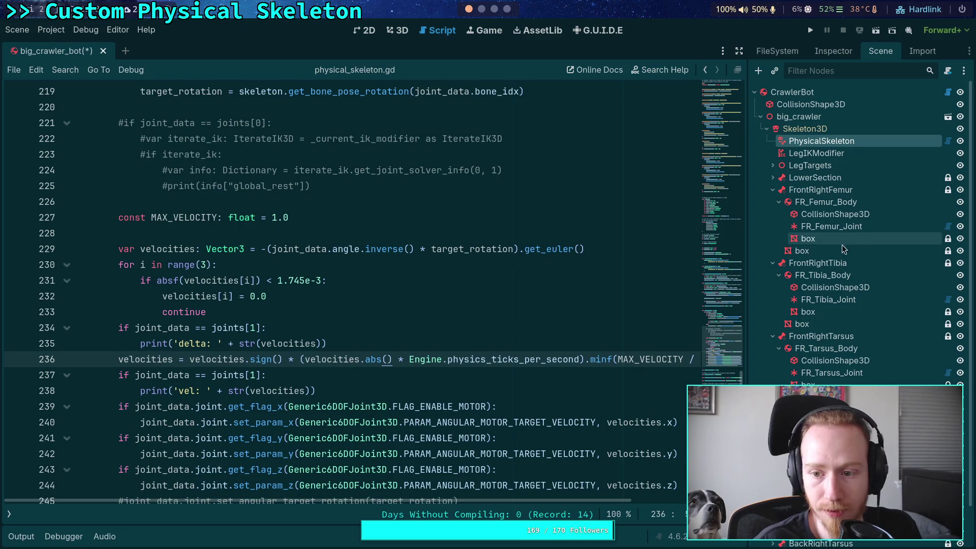
pyautogui.click(834, 51)
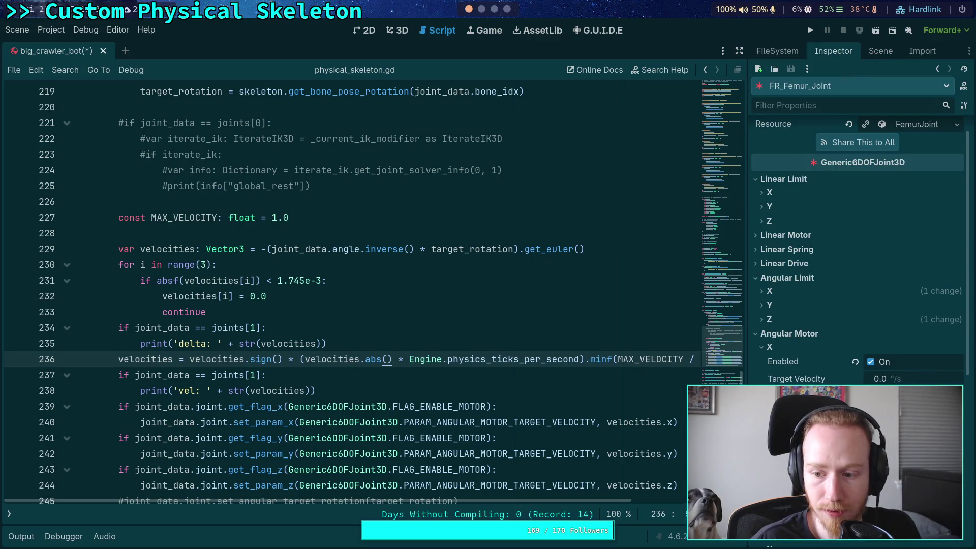
pyautogui.scroll(-5, 858, 254)
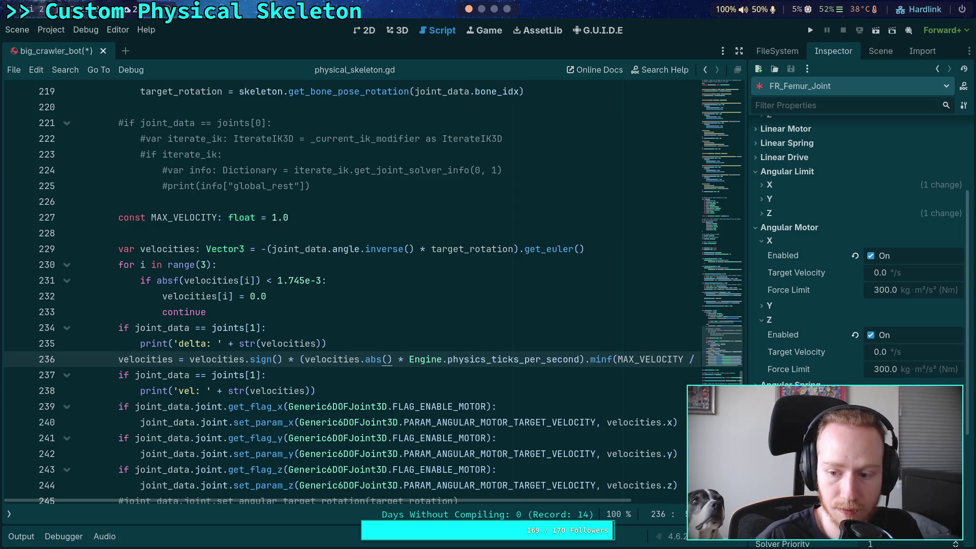
pyautogui.click(880, 51)
pyautogui.click(829, 300)
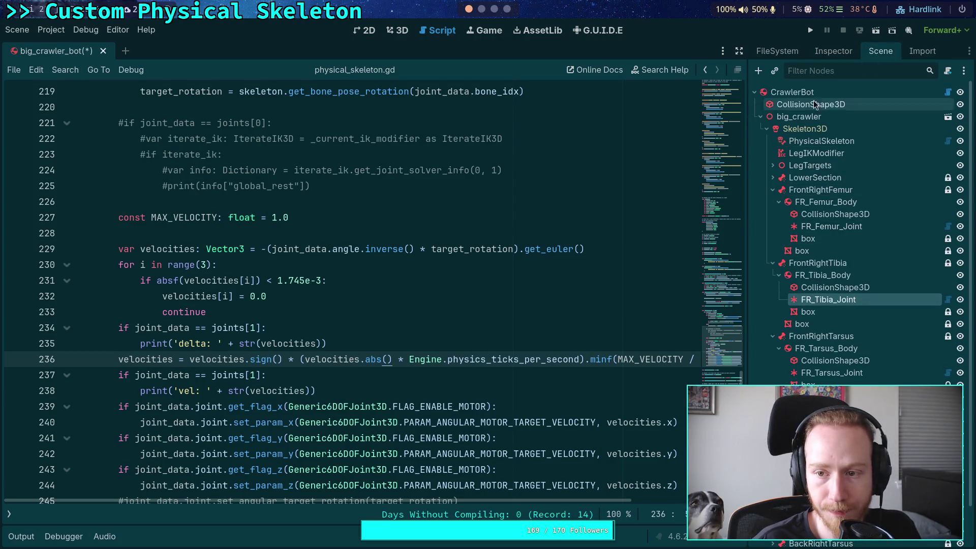
pyautogui.click(834, 53)
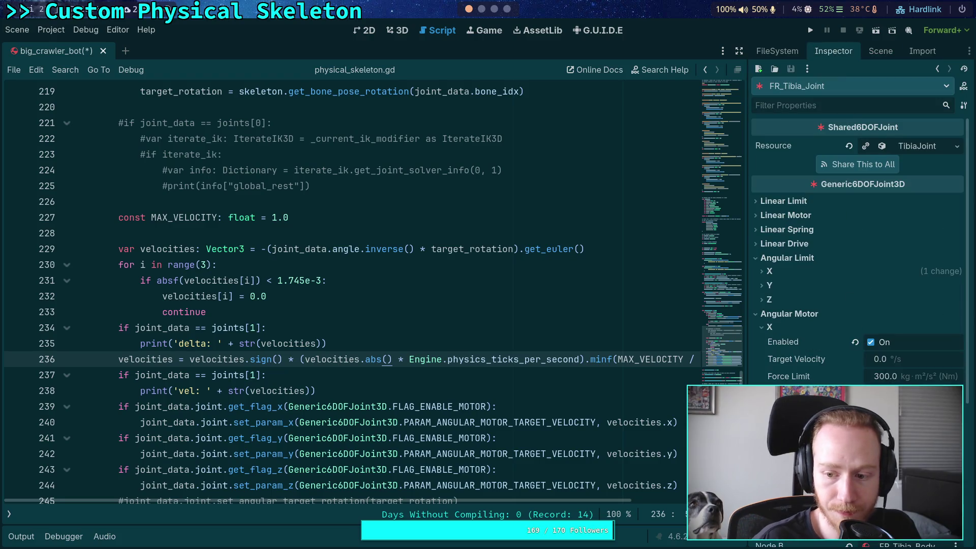
pyautogui.click(874, 58)
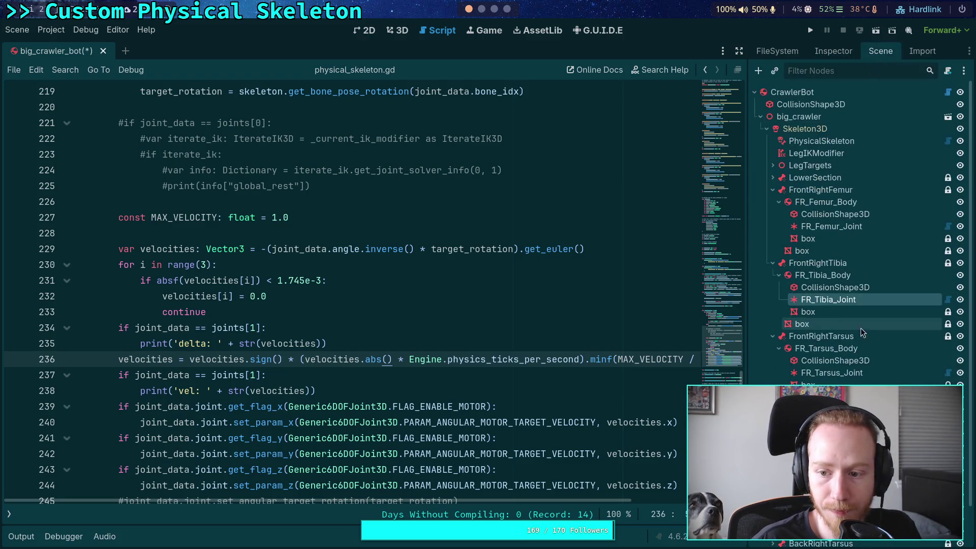
pyautogui.click(849, 369)
pyautogui.click(833, 52)
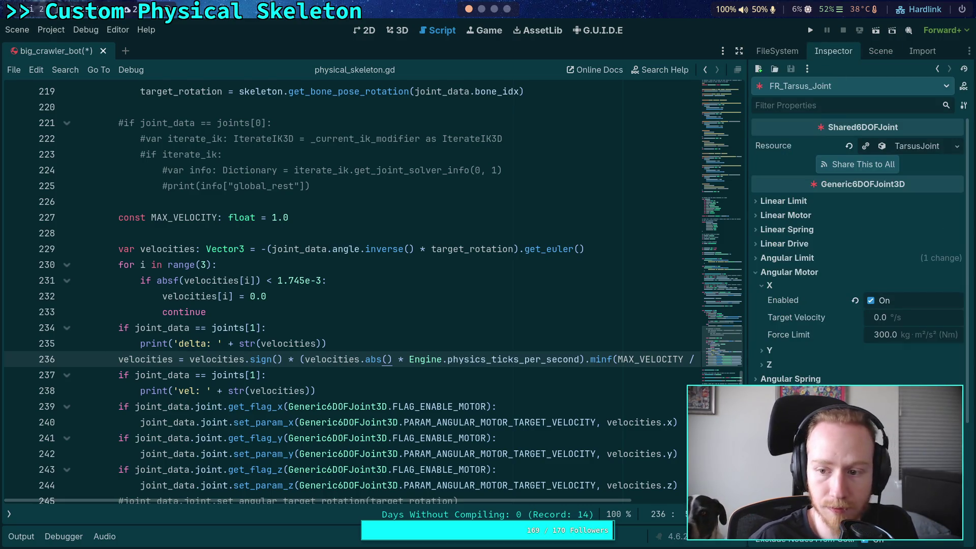
pyautogui.click(810, 30)
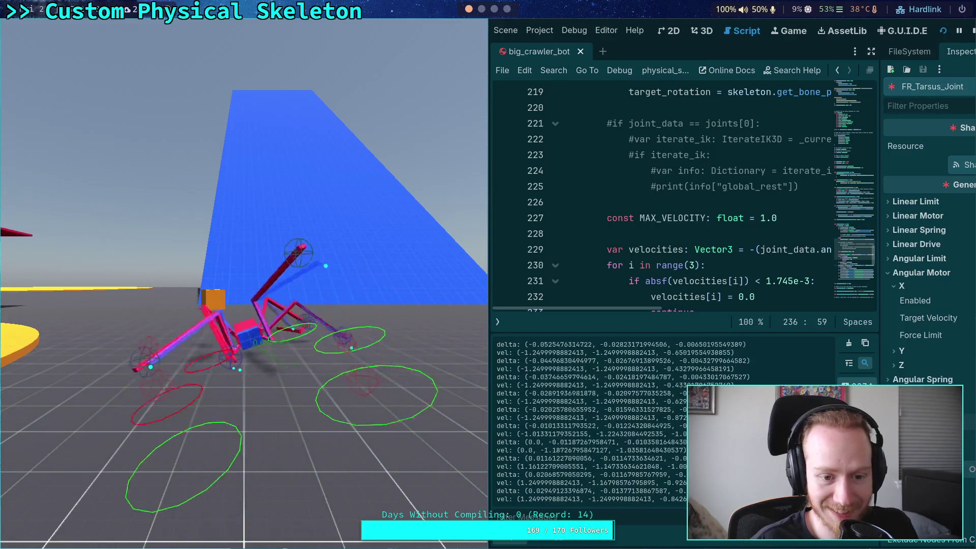
# Step: Add a 0.8 multiplier to line 236, save, and test-run the spider
pyautogui.click(971, 33)
pyautogui.scroll(-2, 340, 244)
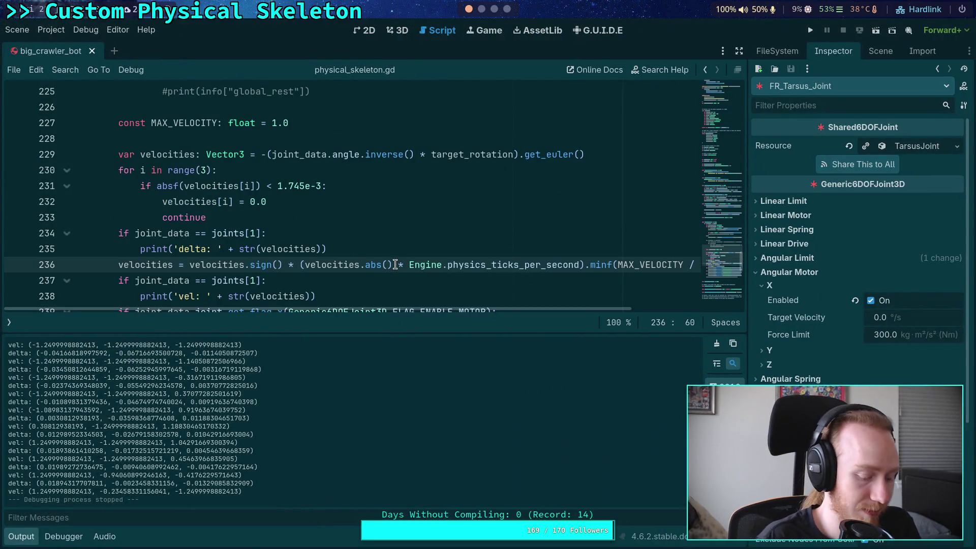
pyautogui.write('0.')
pyautogui.hotkey('ctrl', 's')
pyautogui.click(811, 30)
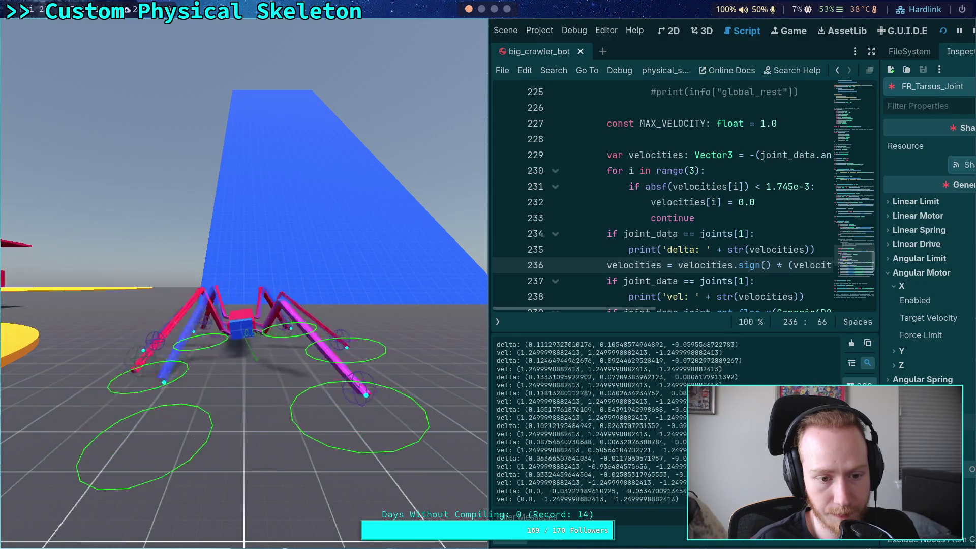
pyautogui.click(972, 32)
# Step: Comment out the Z-axis motor-velocity lines 243–244
pyautogui.scroll(-3, 192, 260)
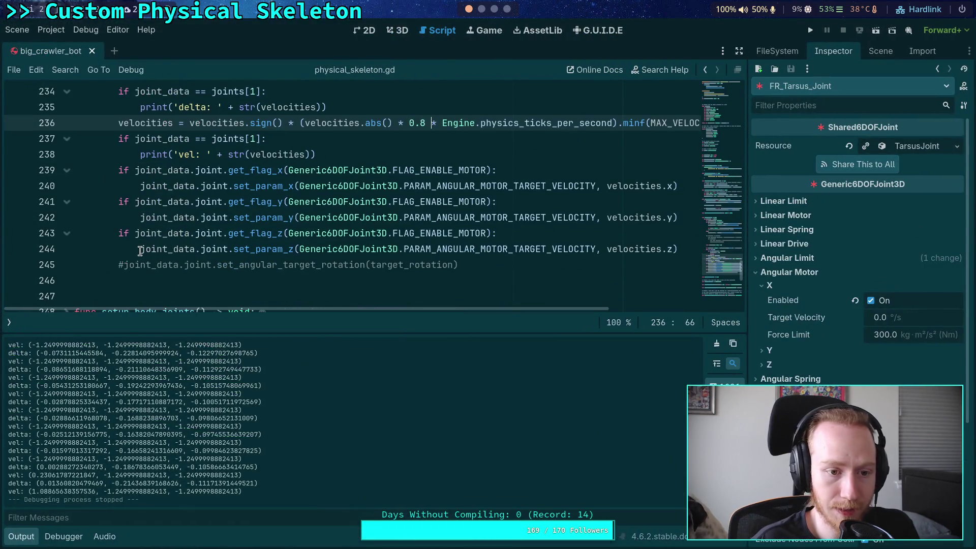
pyautogui.click(124, 237)
pyautogui.write('#')
pyautogui.press('Down')
pyautogui.write('#')
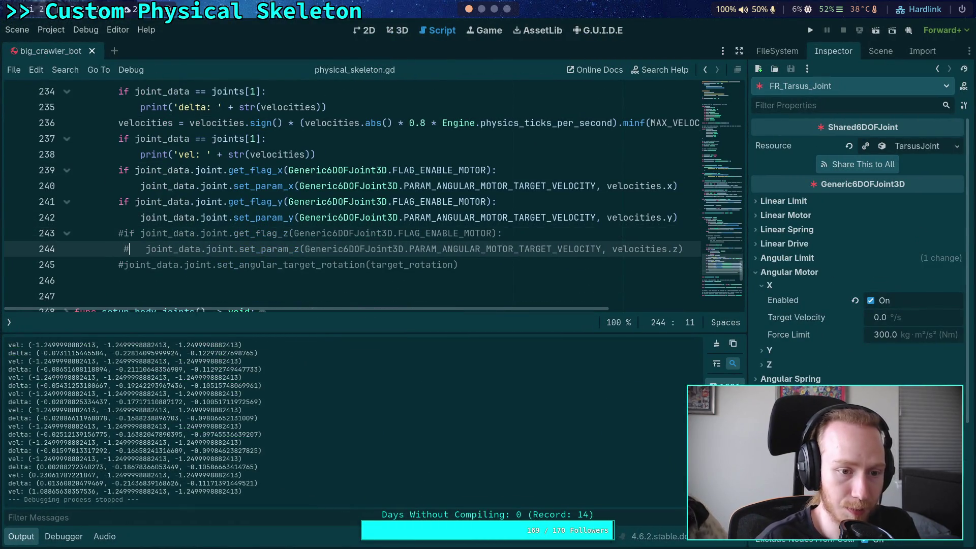
# Step: Run the spider with the Z-axis motor commented out, step physics tick by tick, stop, and save
pyautogui.click(810, 30)
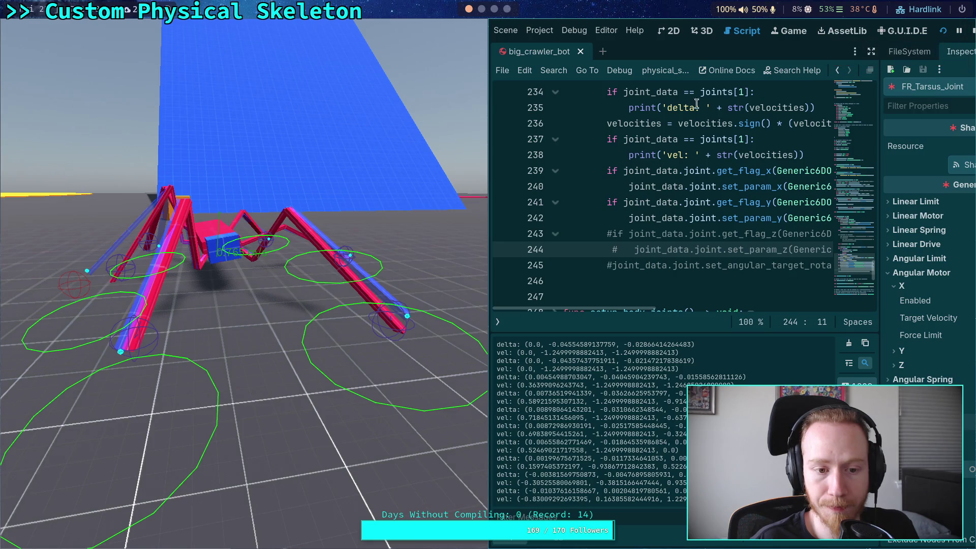
pyautogui.press('space')
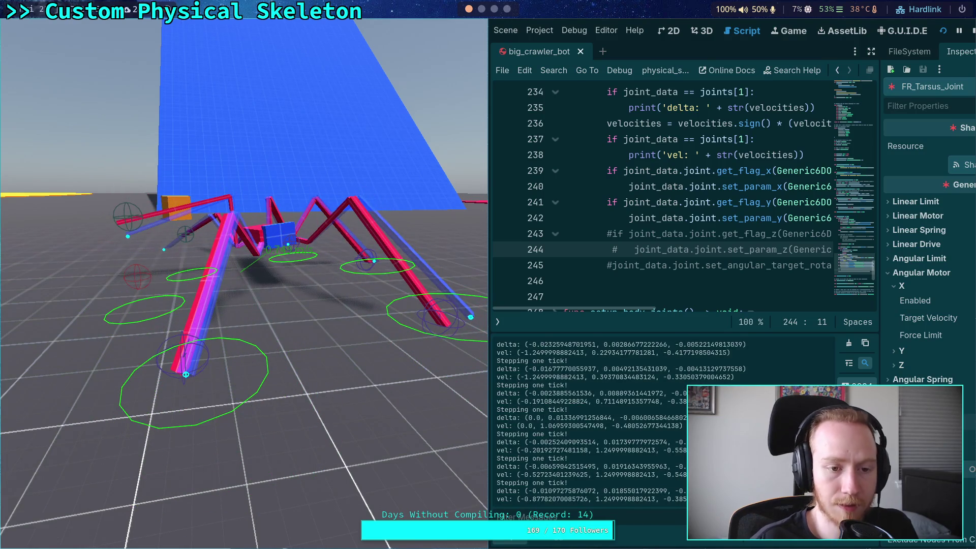
pyautogui.click(973, 32)
pyautogui.hotkey('ctrl', 's')
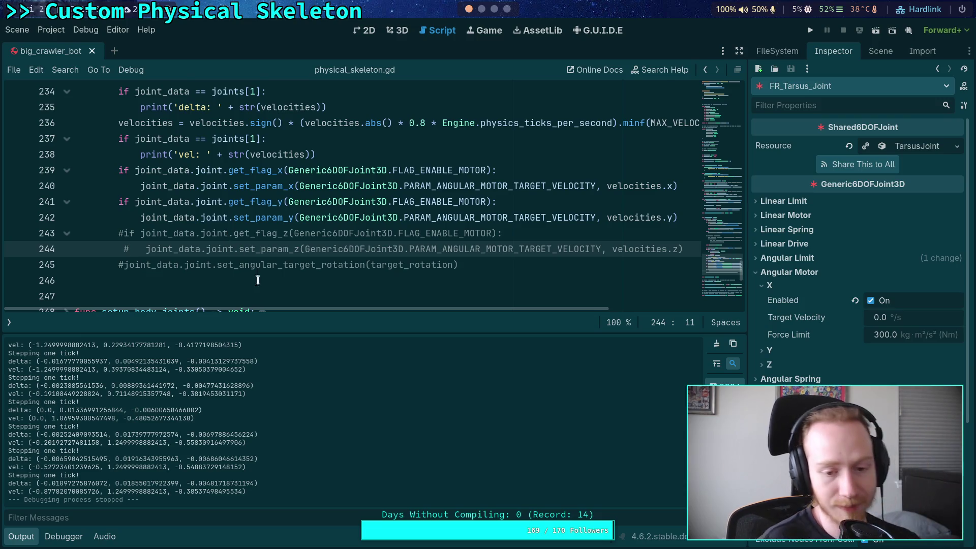
# Step: Close the big_crawler_bot scene in the 3D view and browse the project's FileSystem dock
pyautogui.click(396, 32)
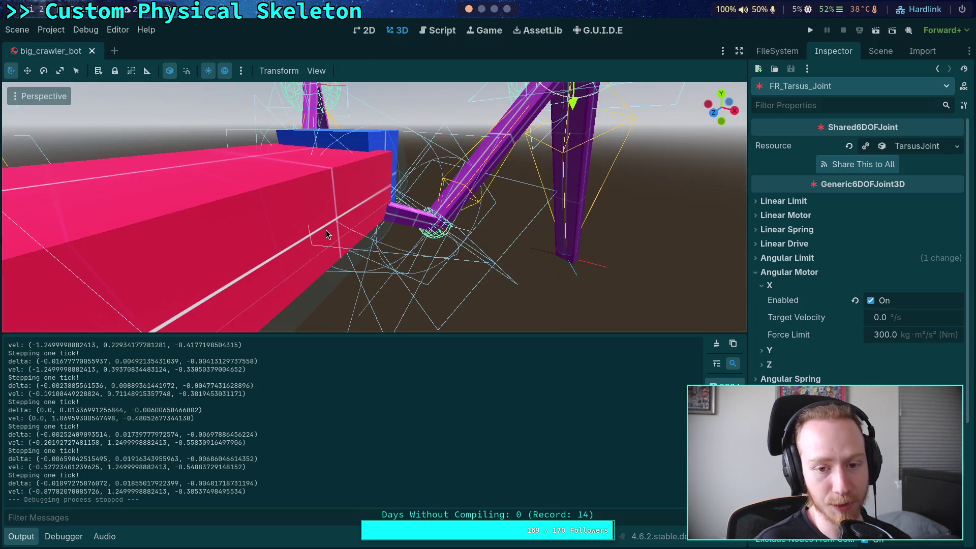
pyautogui.click(92, 51)
pyautogui.click(884, 56)
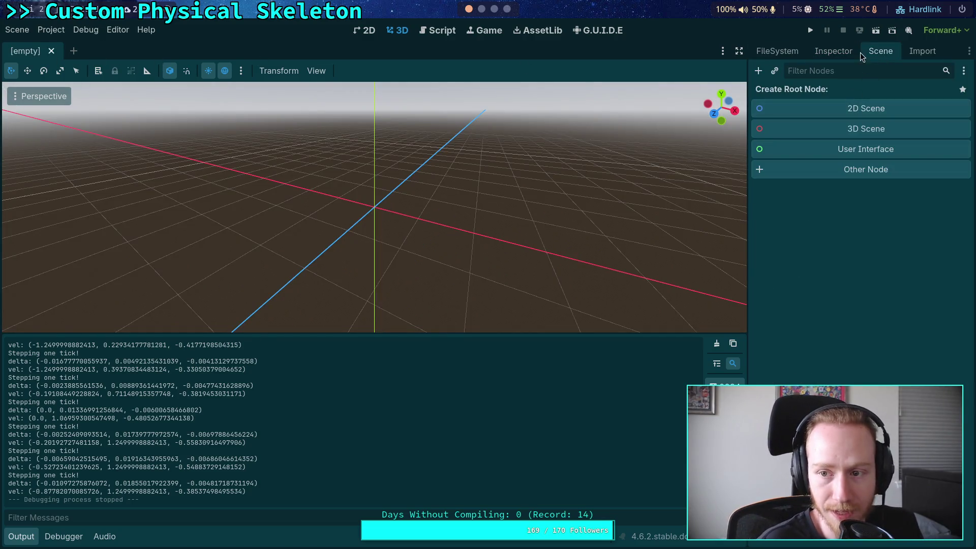
pyautogui.click(839, 52)
pyautogui.click(773, 52)
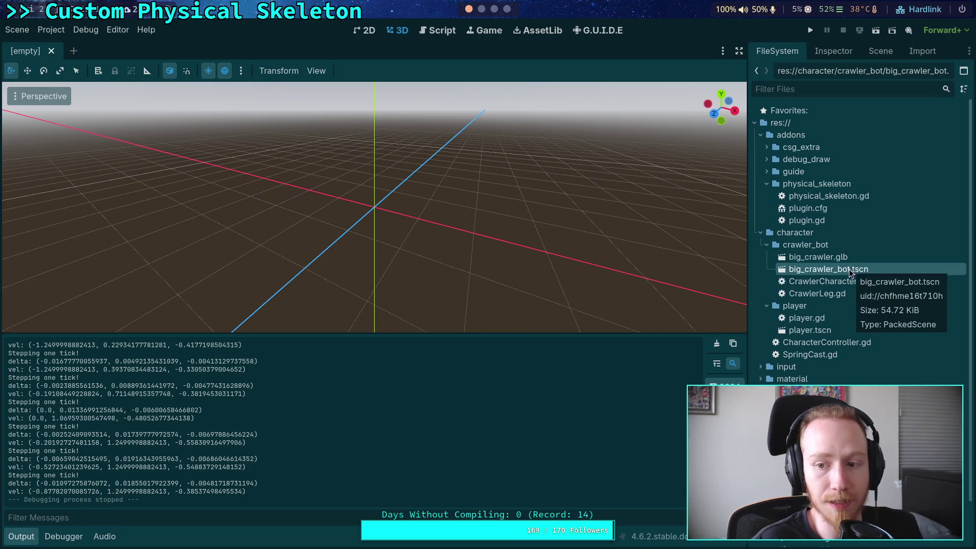
pyautogui.scroll(-4, 823, 457)
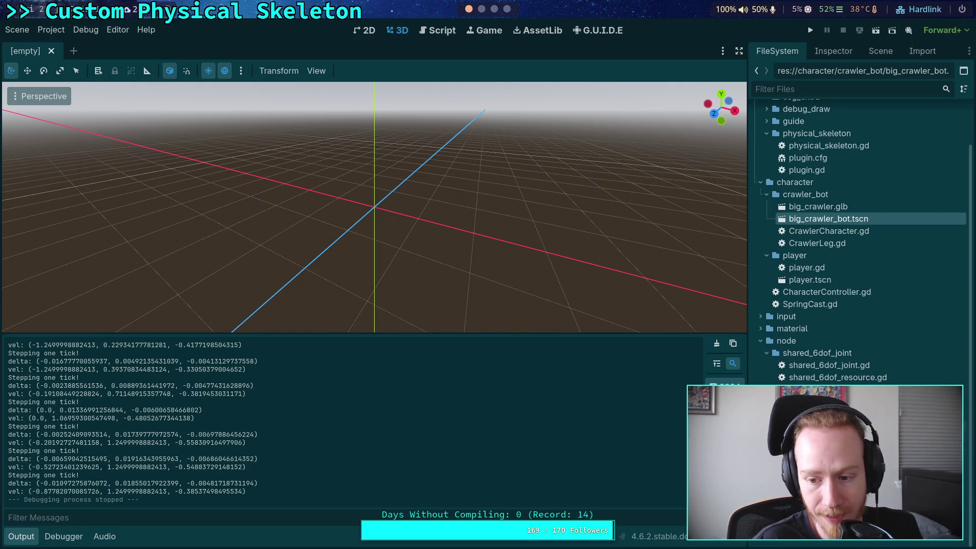